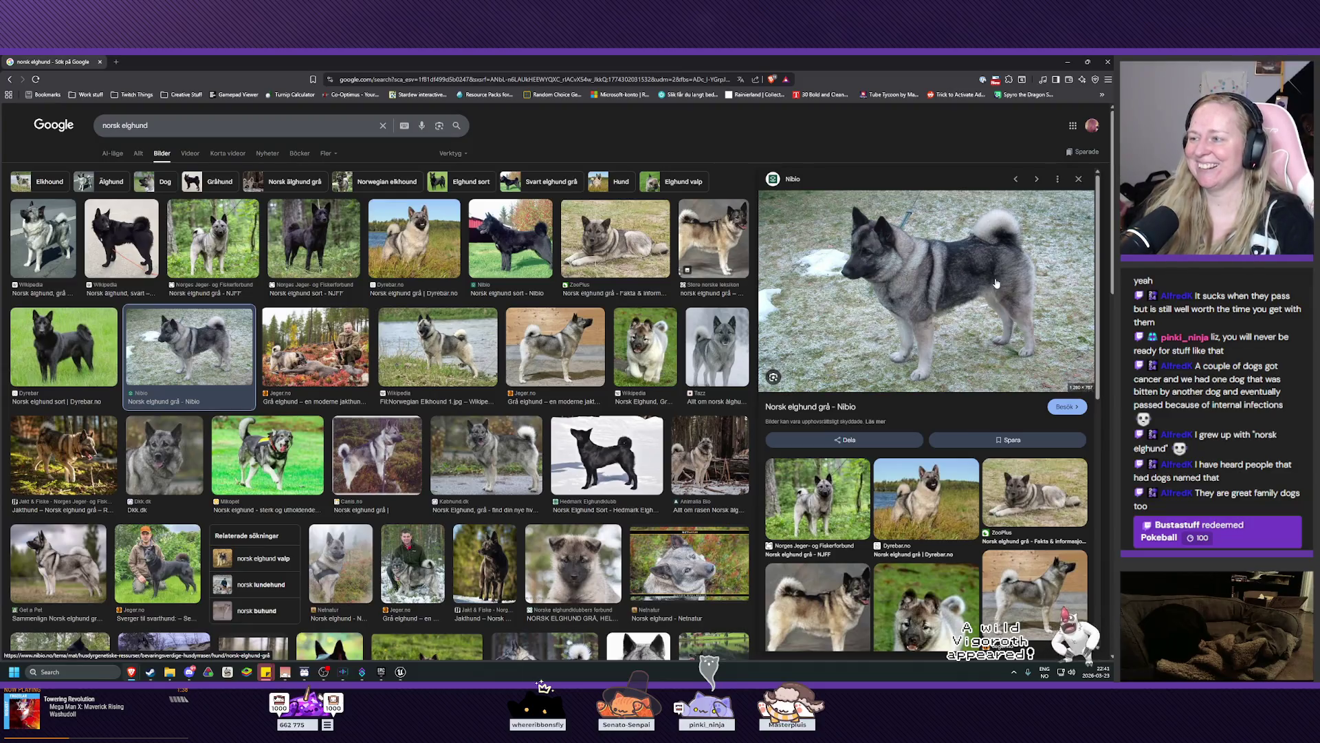
Replace the image search query with 'jack russell' and run the search.
scroll(949, 278, "down", 1)
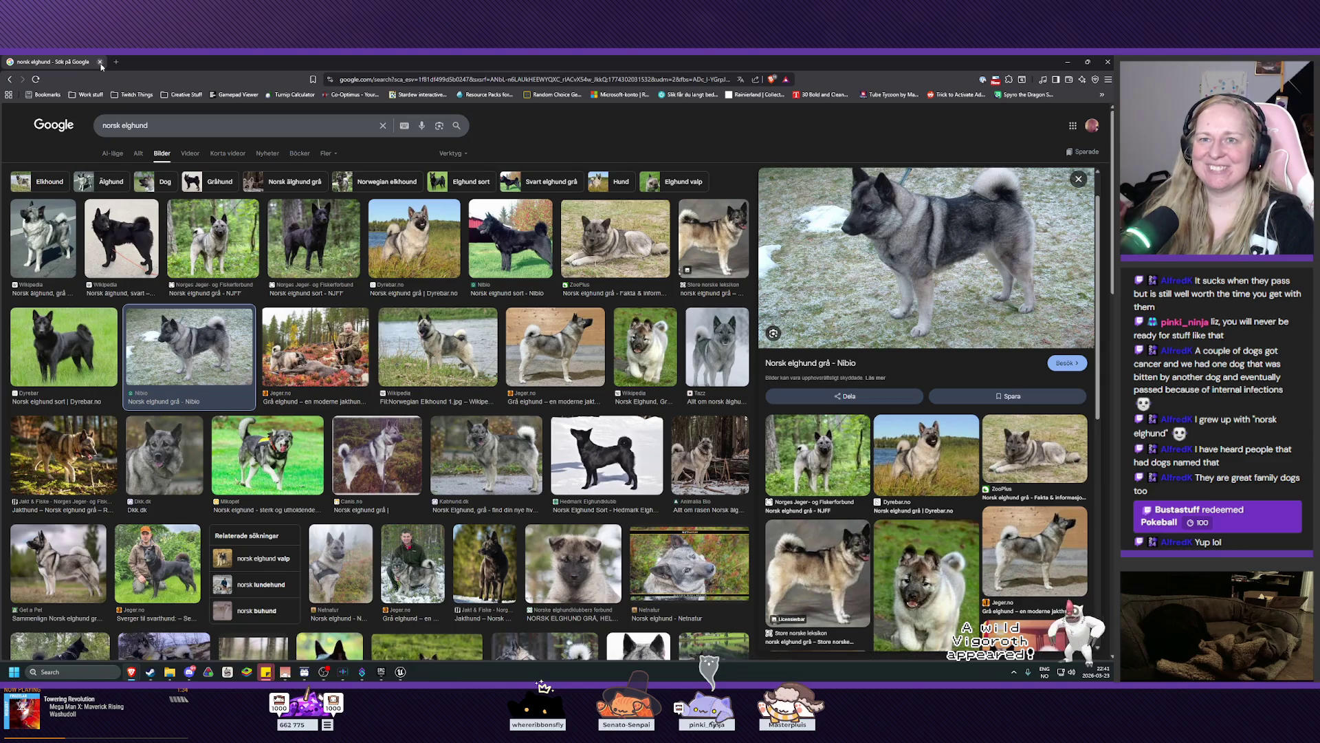
triple_click(178, 128)
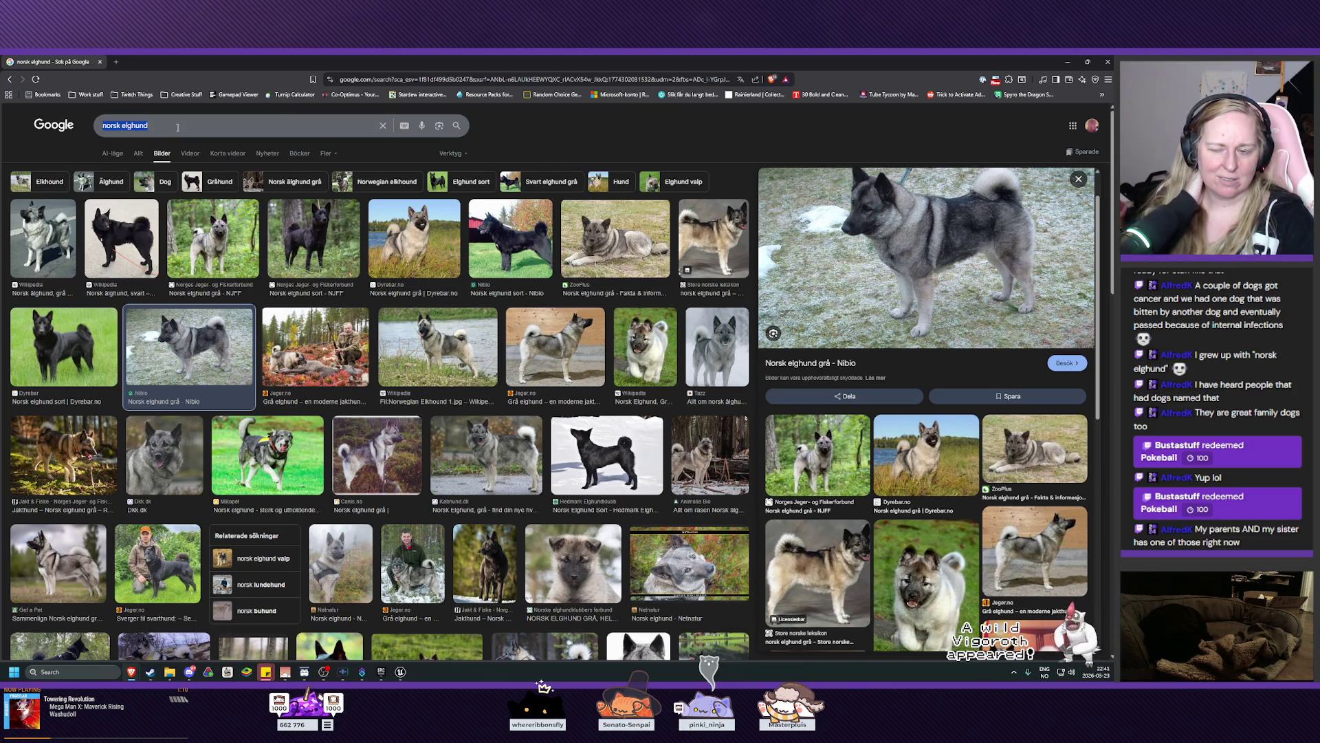
type("ja")
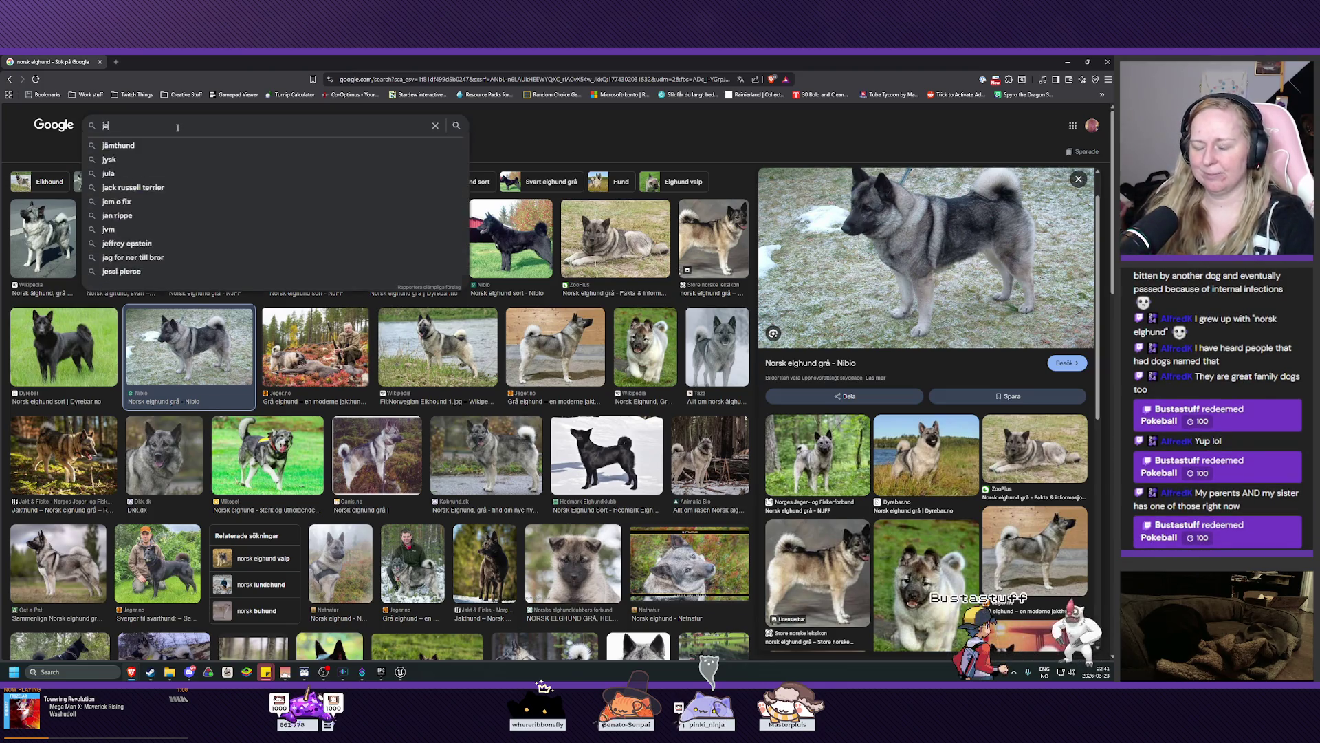
type("ck russell")
key("Return")
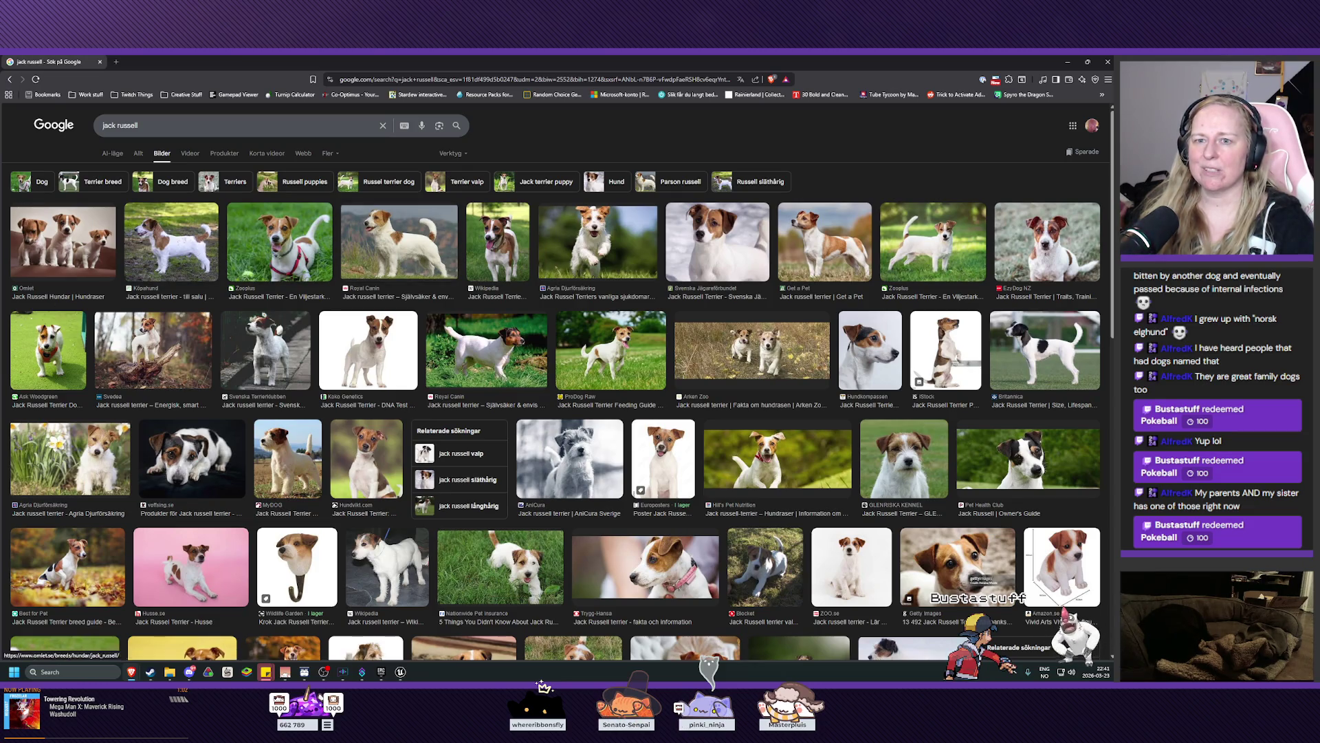
Preview a Jack Russell photo, scroll through the results, then close the browser.
left_click(203, 467)
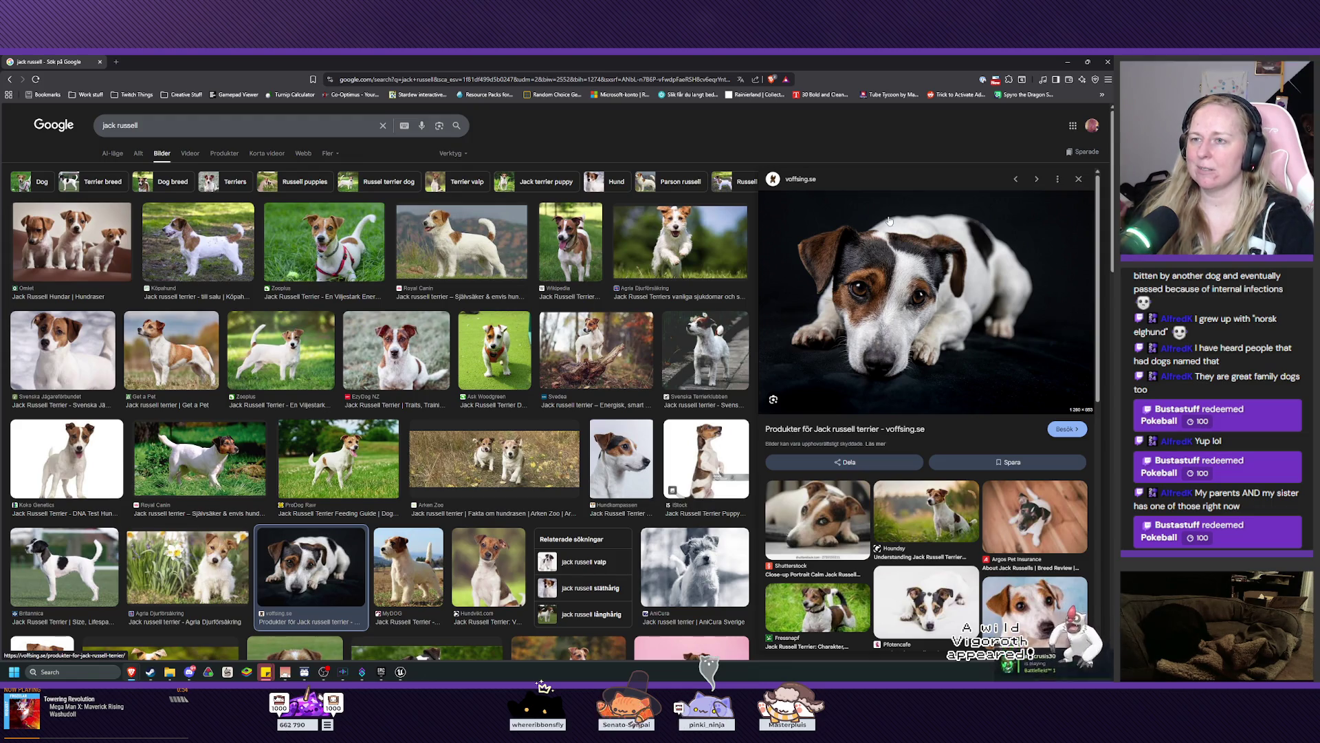
left_click(1078, 179)
scroll(498, 445, "down", 3)
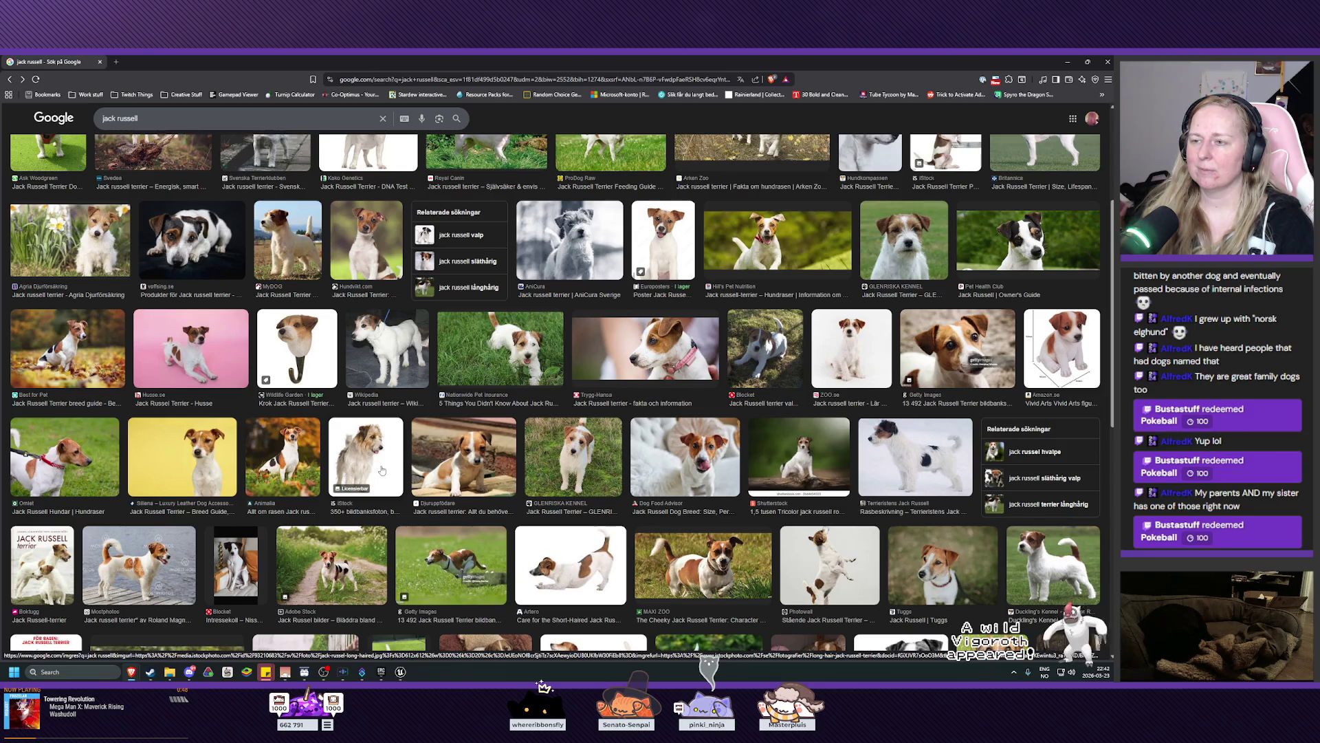
scroll(382, 469, "down", 2)
scroll(383, 470, "down", 5)
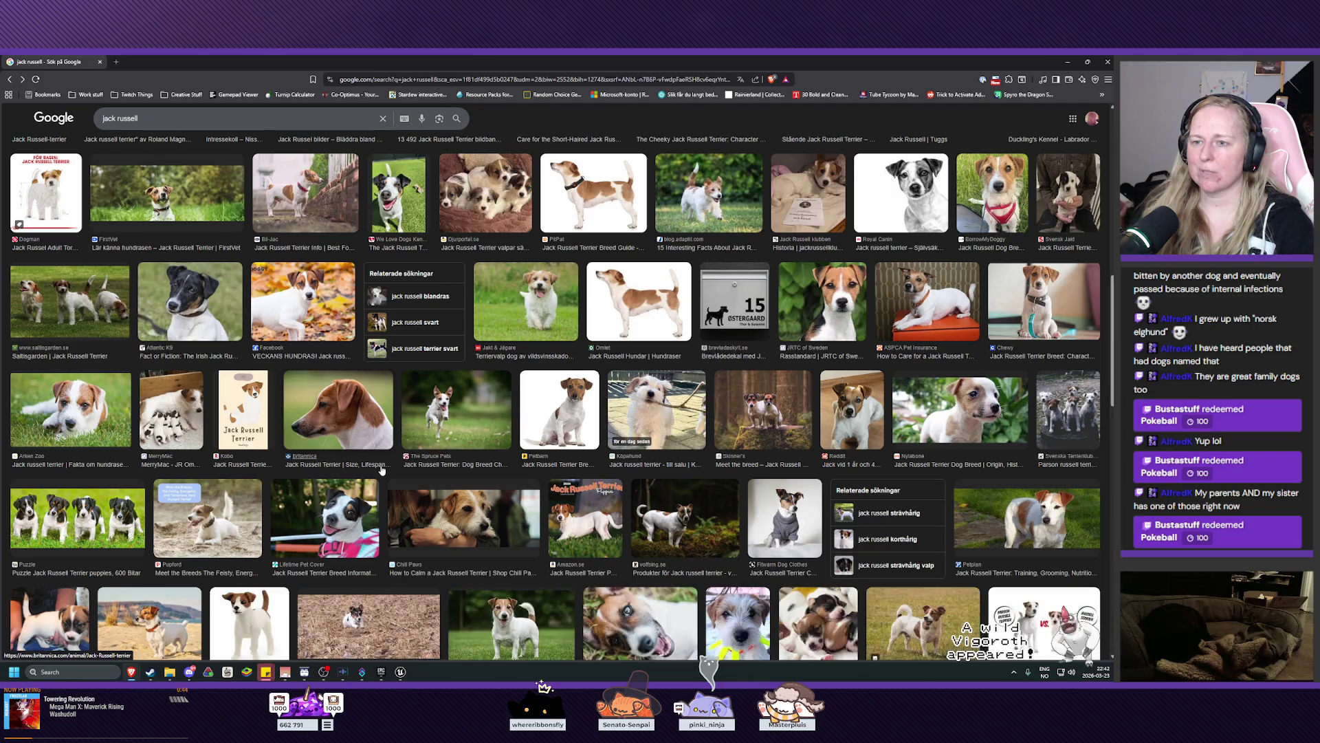
scroll(382, 470, "up", 10)
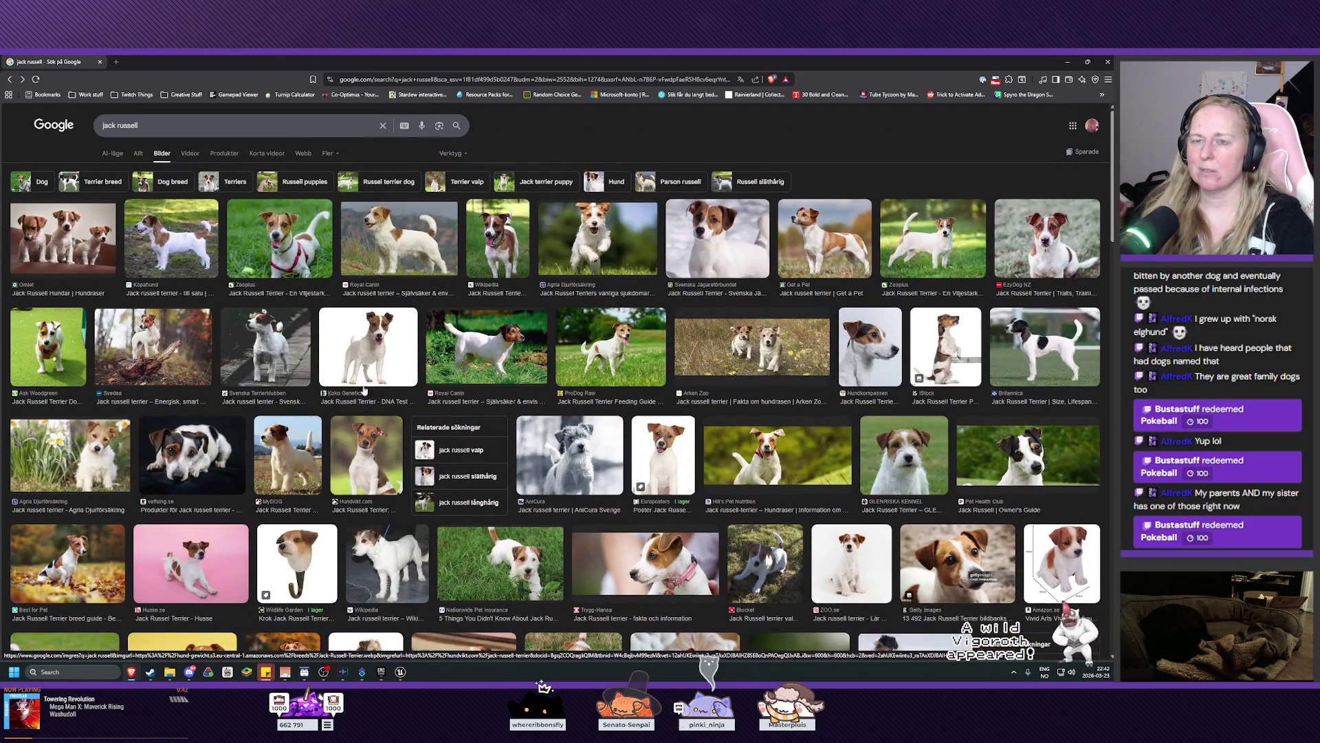
left_click(101, 63)
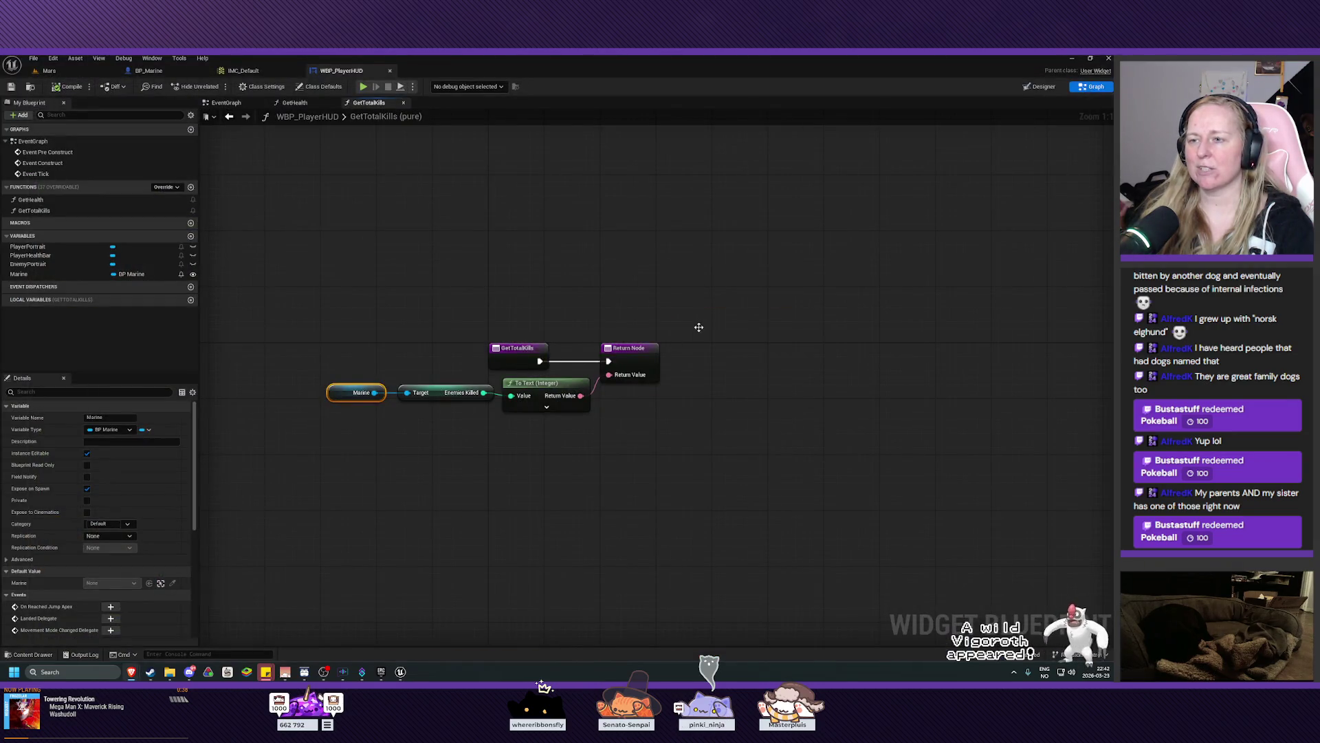
Pan around the GetTotalKills function graph and deselect the Marine node.
left_click_drag(686, 280, 708, 310)
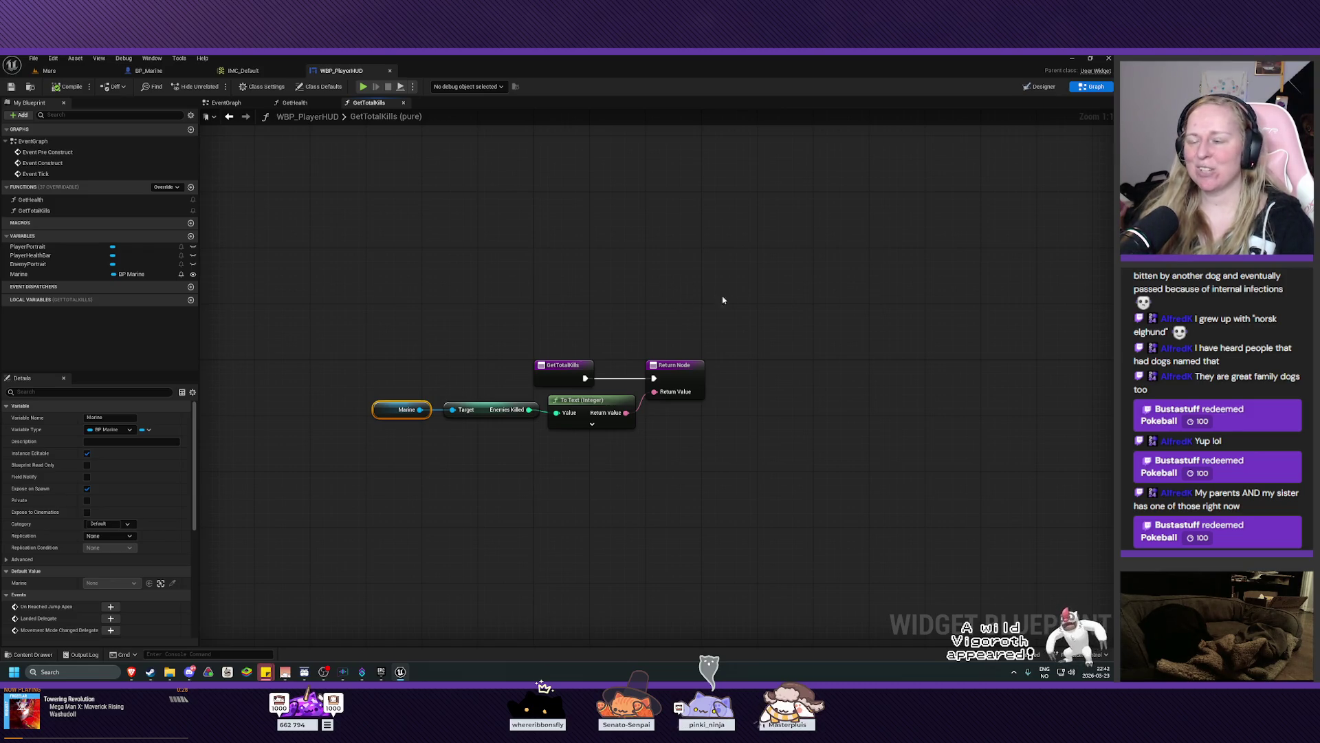
left_click_drag(722, 300, 709, 295)
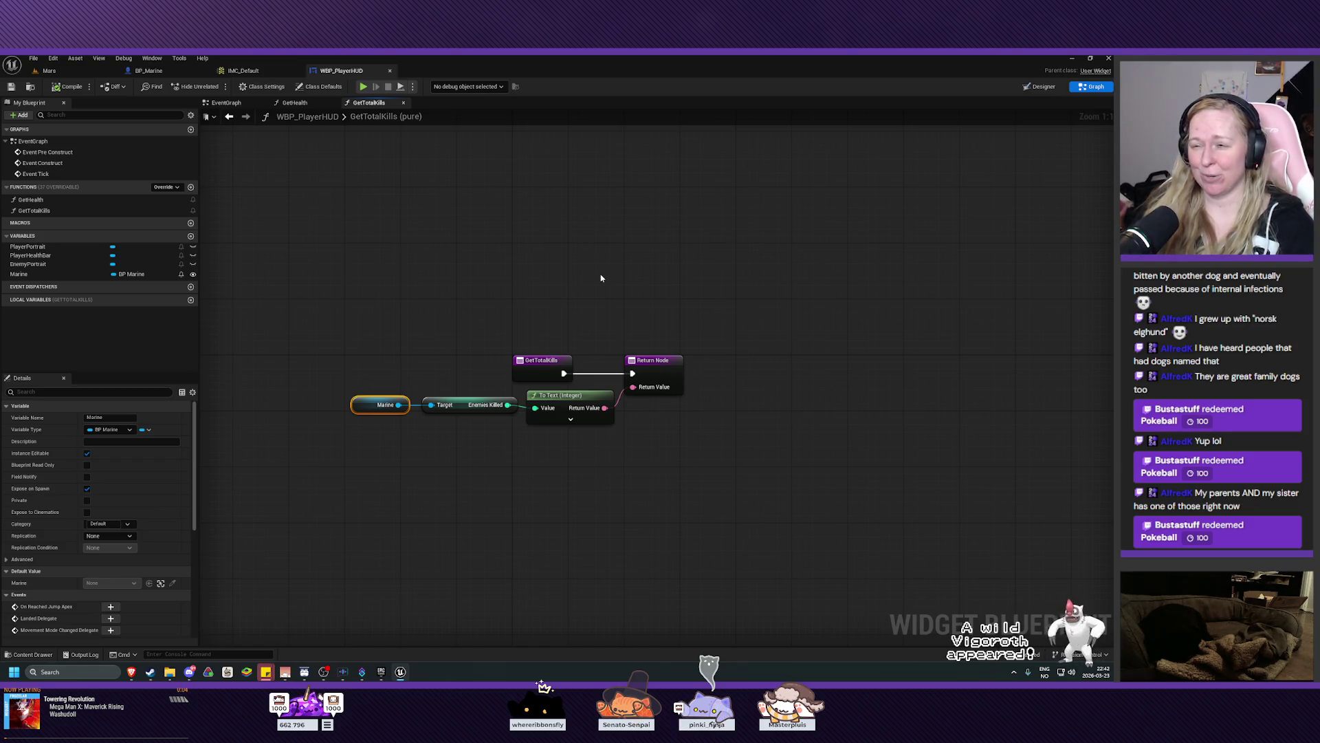
mouse_move(601, 278)
left_mouse_down()
mouse_move(580, 253)
mouse_move(701, 304)
mouse_move(621, 312)
left_mouse_up()
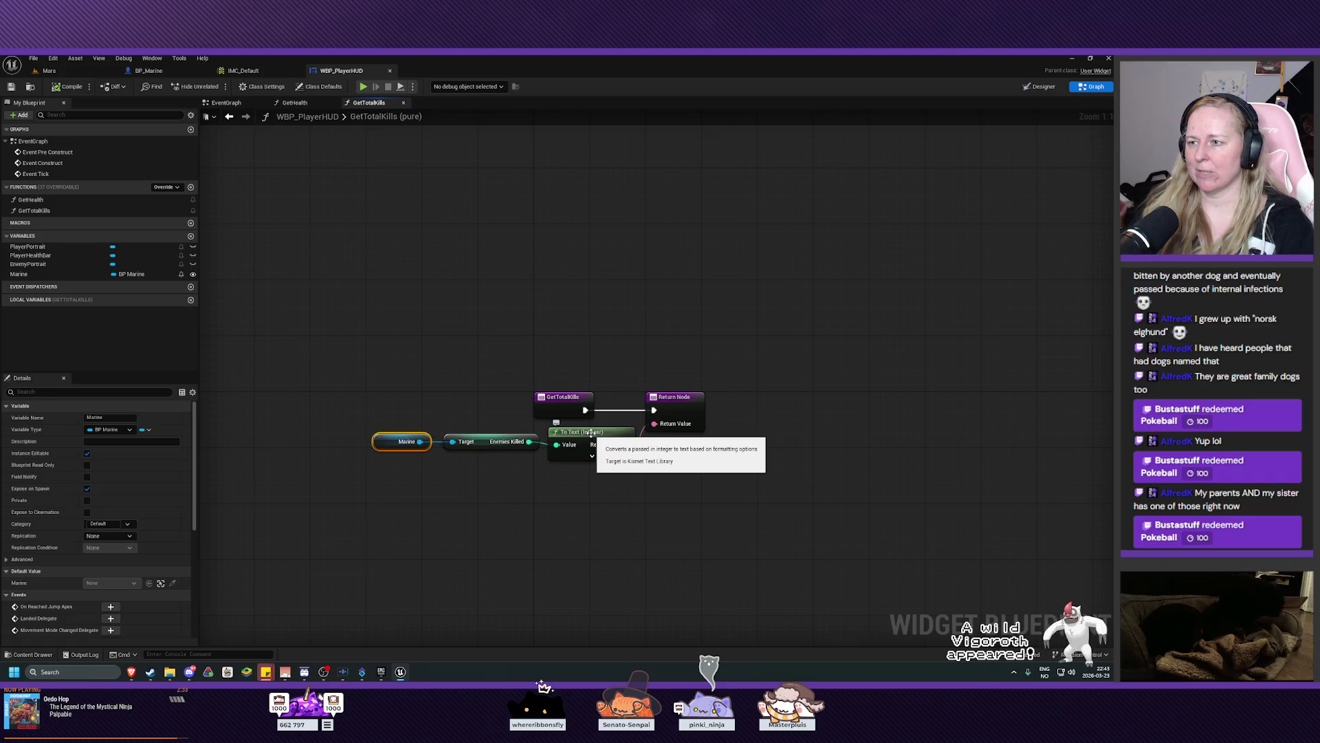
left_click(462, 397)
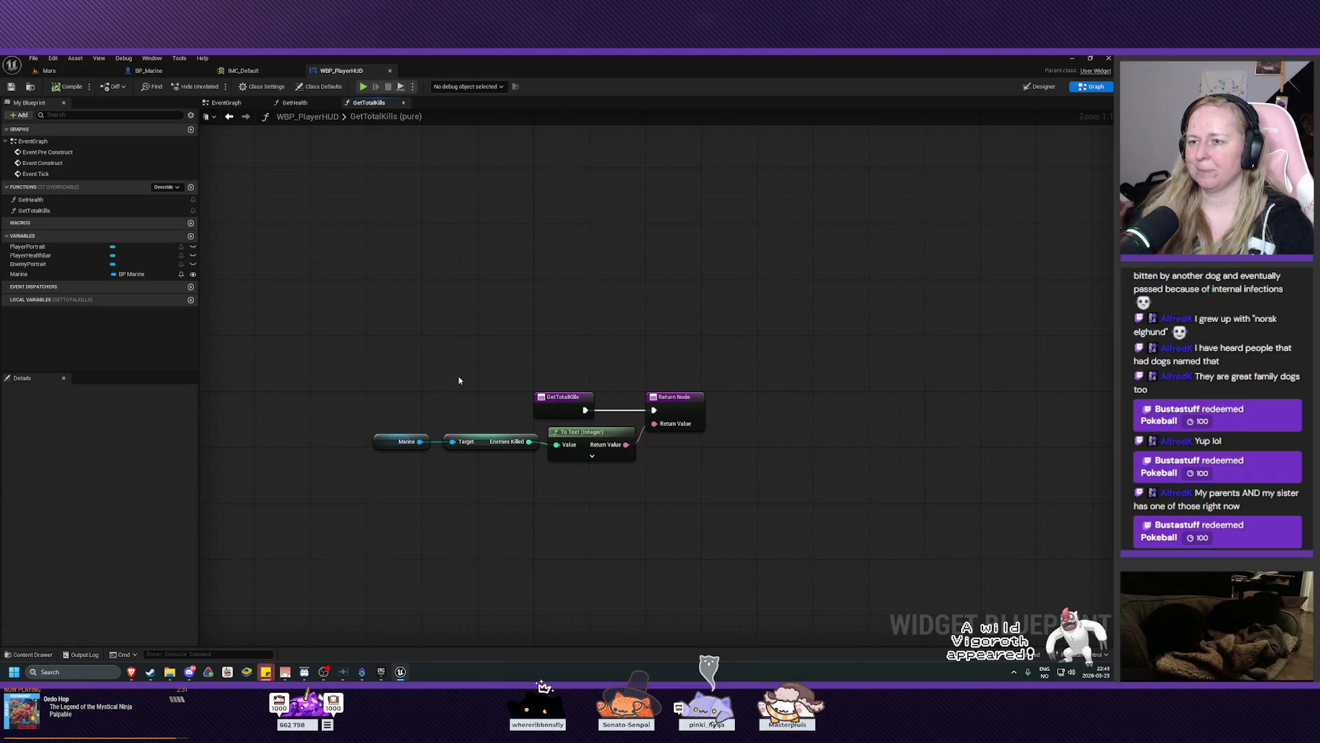
mouse_move(457, 377)
left_mouse_down()
mouse_move(416, 324)
mouse_move(471, 368)
mouse_move(477, 354)
left_mouse_up()
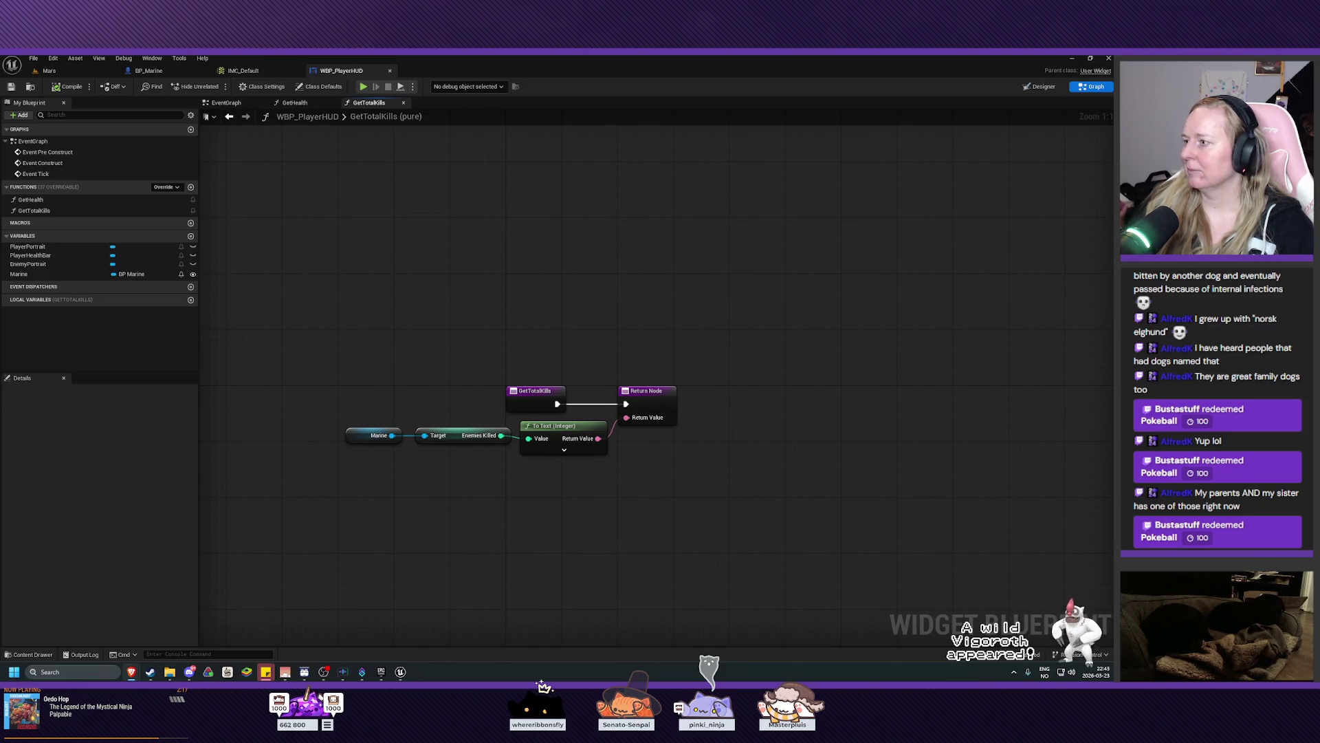
left_click(149, 70)
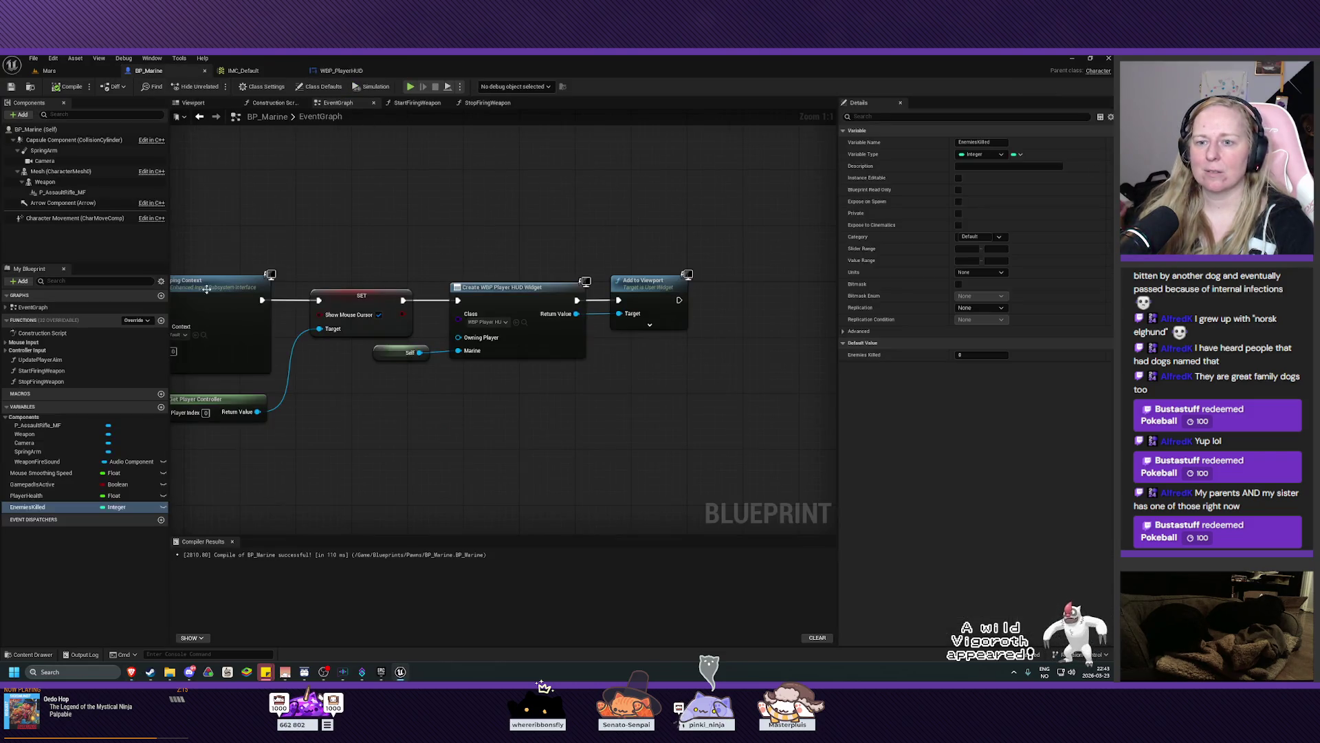
left_click(33, 506)
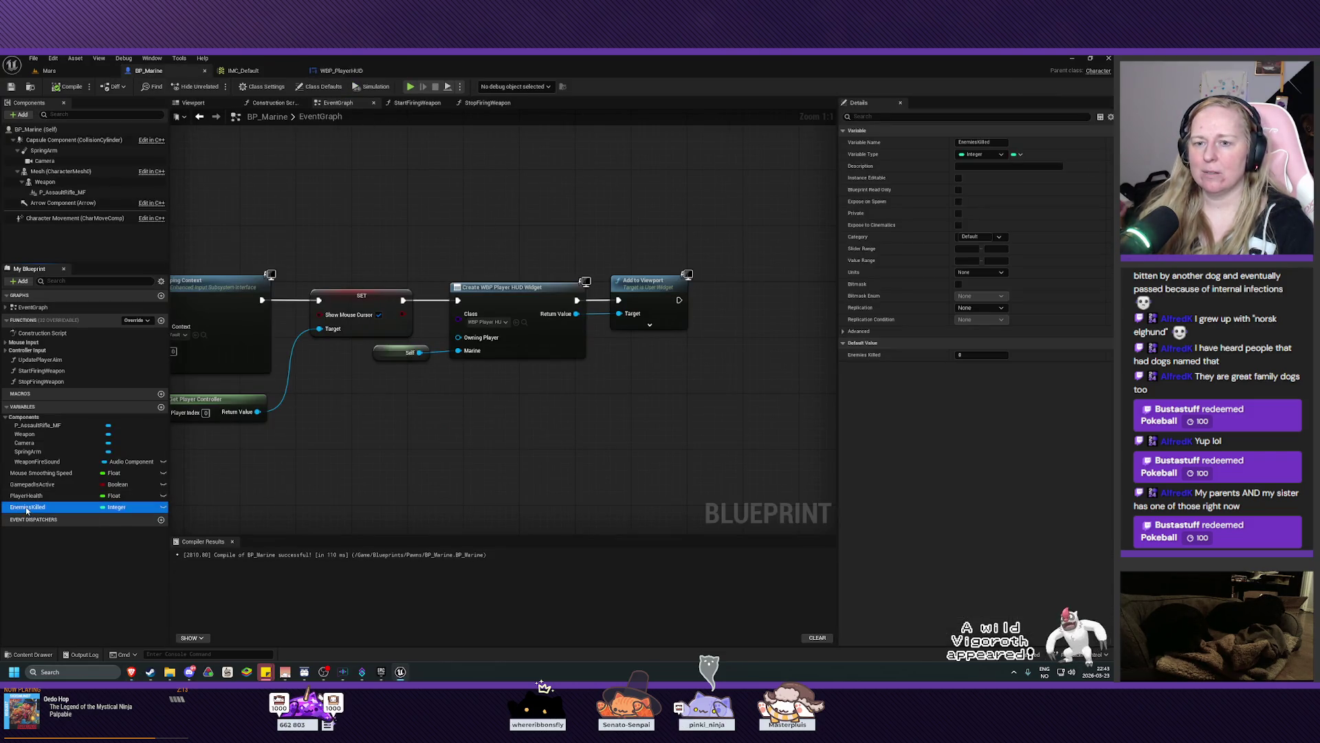
left_click(982, 354)
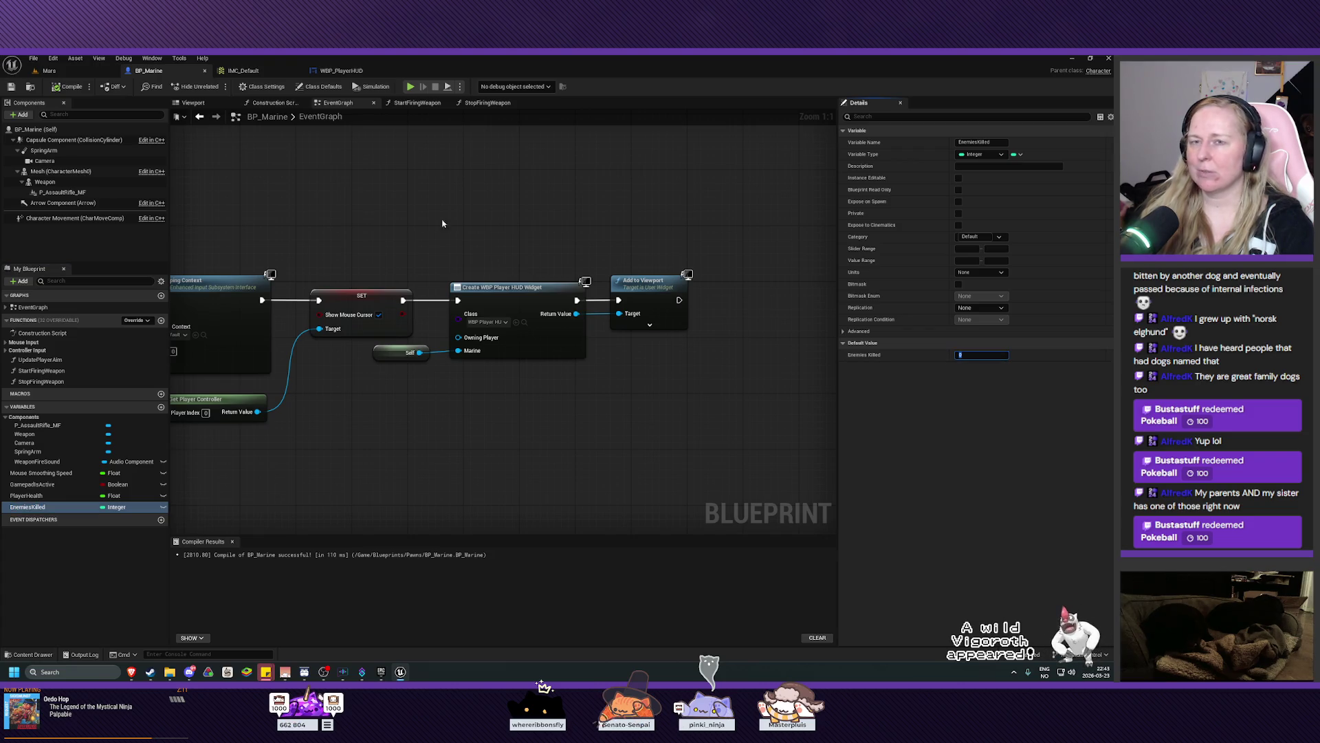
left_click(26, 71)
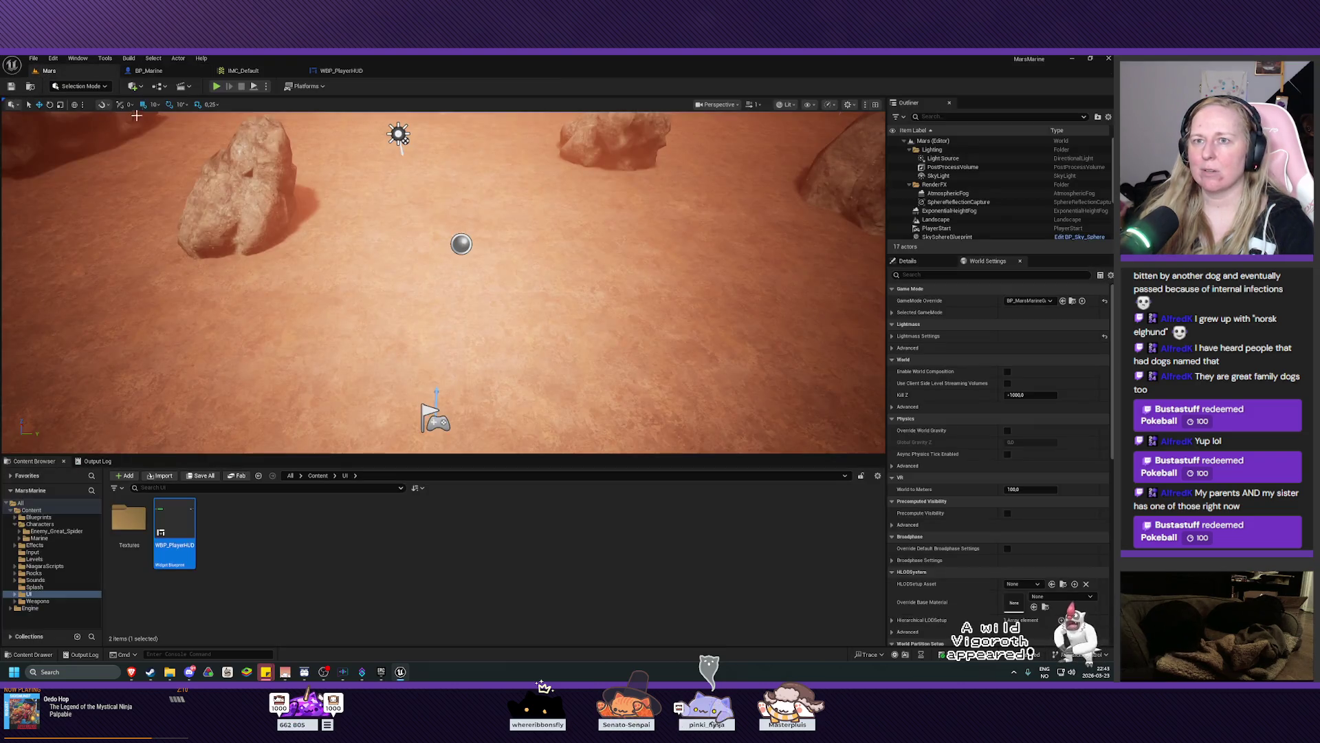
left_click(216, 87)
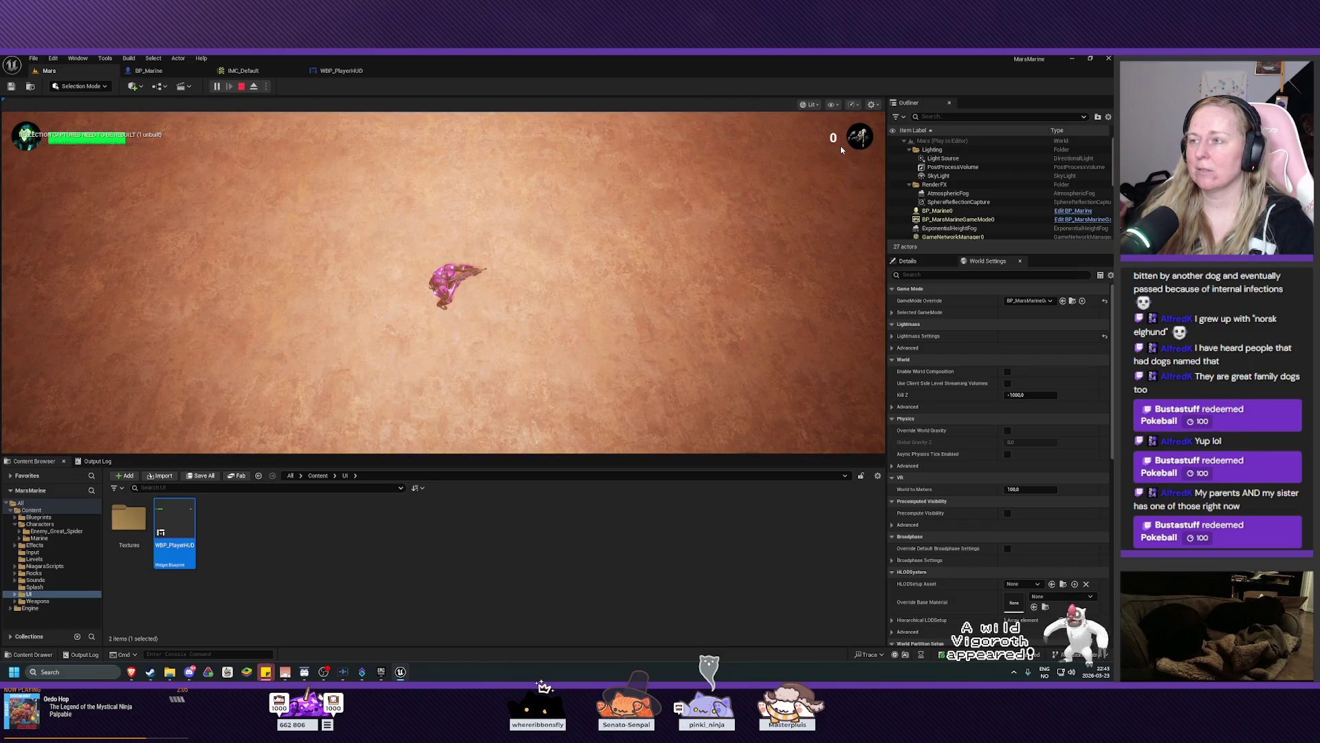
left_click(241, 87)
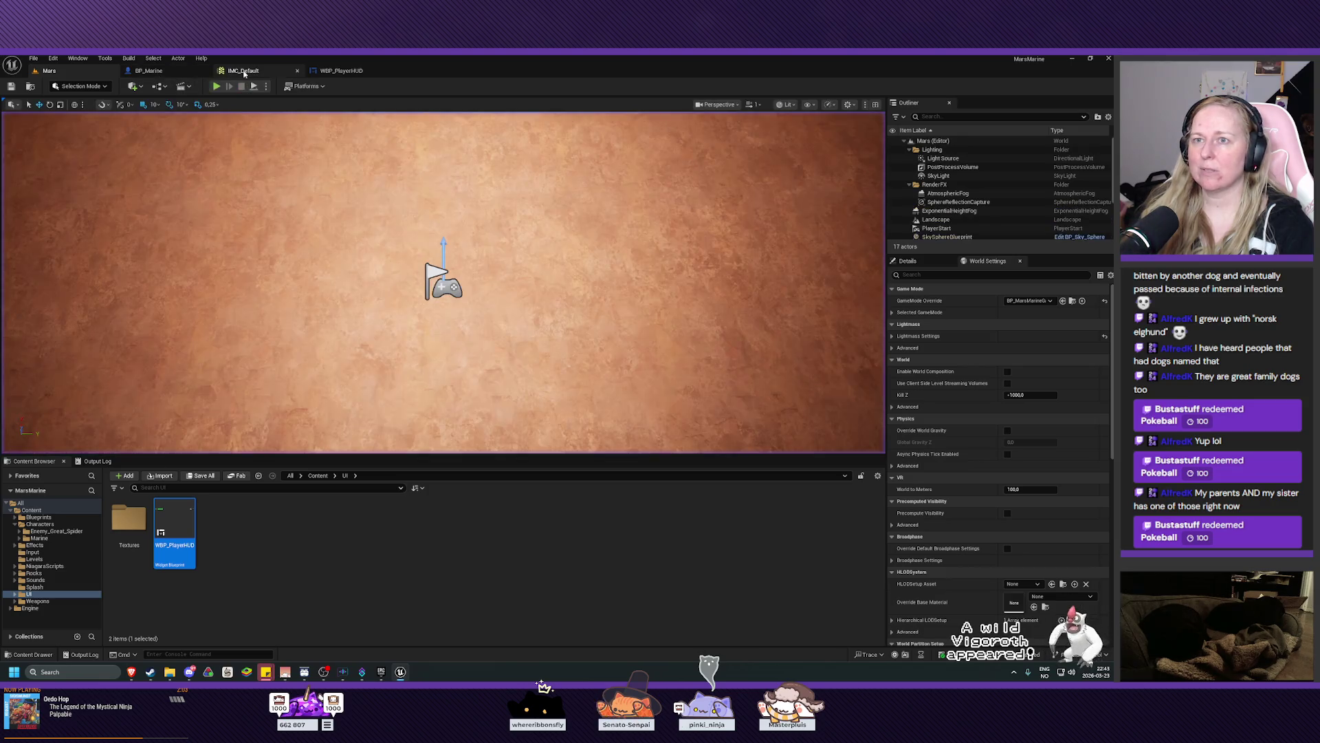
left_click(341, 70)
left_click(1039, 86)
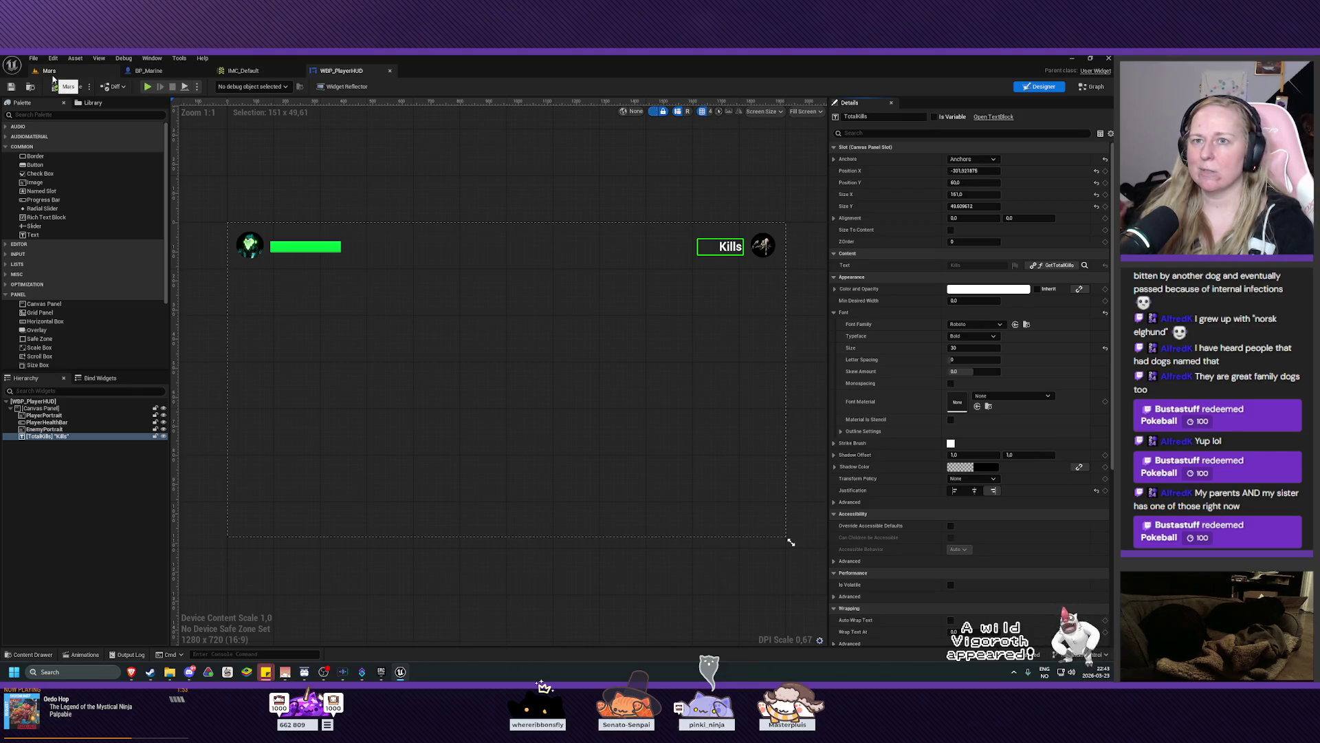
left_click(164, 71)
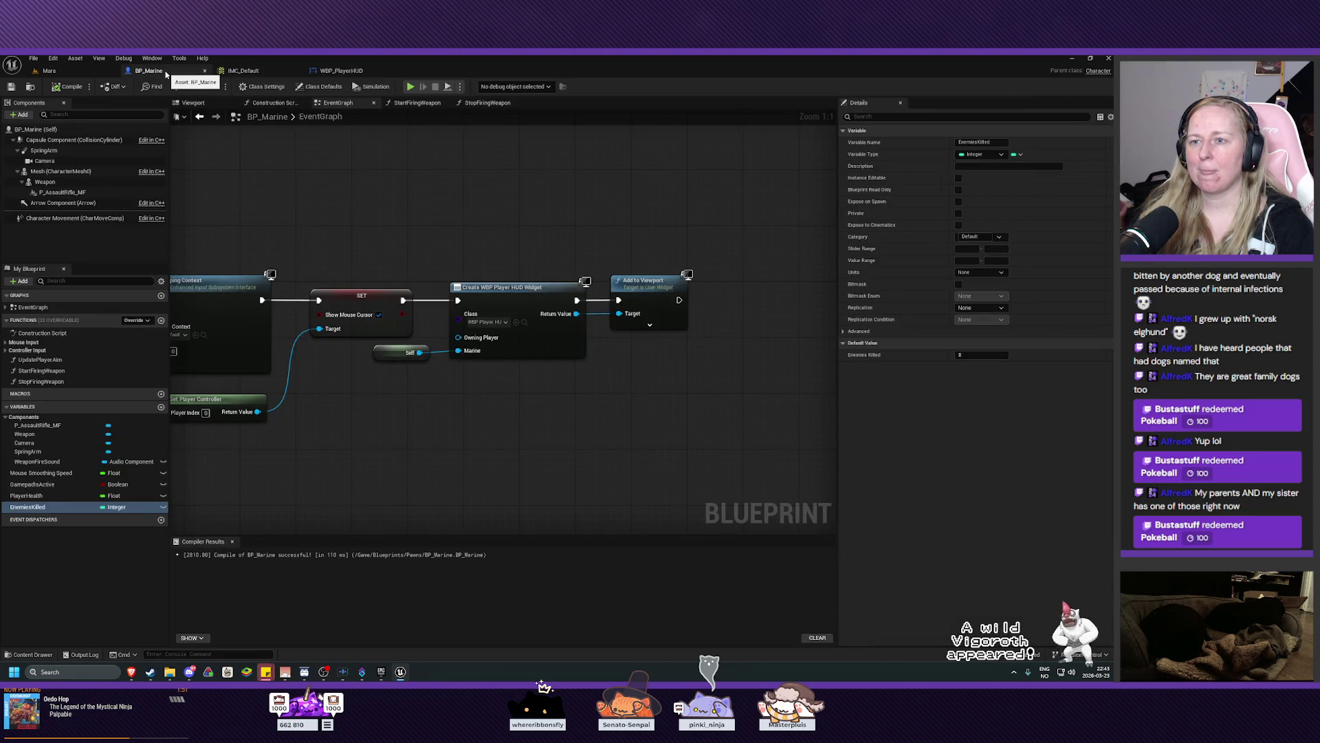
Set BP_Marine's PlayerHealth default value to 50 and compile the blueprint.
left_click(55, 496)
left_click(988, 333)
type("50")
key("Return")
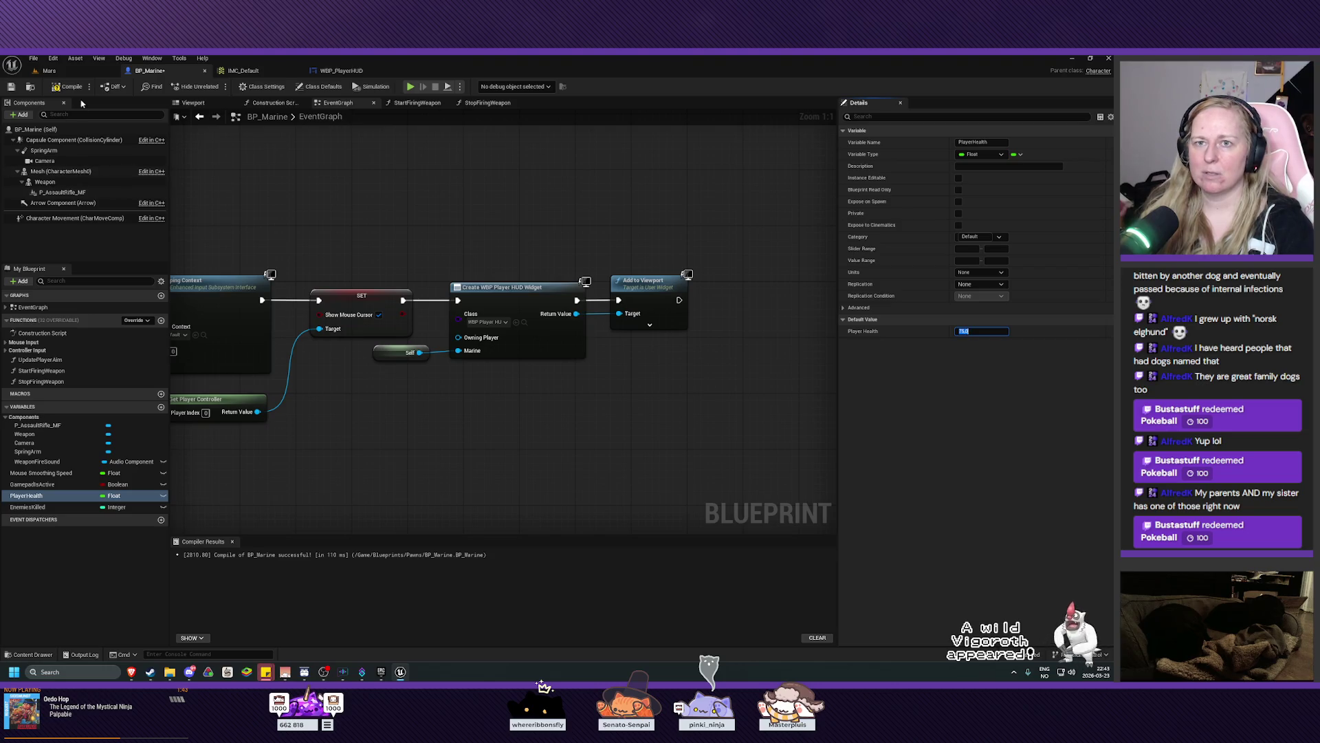
left_click(67, 86)
Play-test the Mars level briefly, then stop the session.
left_click(49, 70)
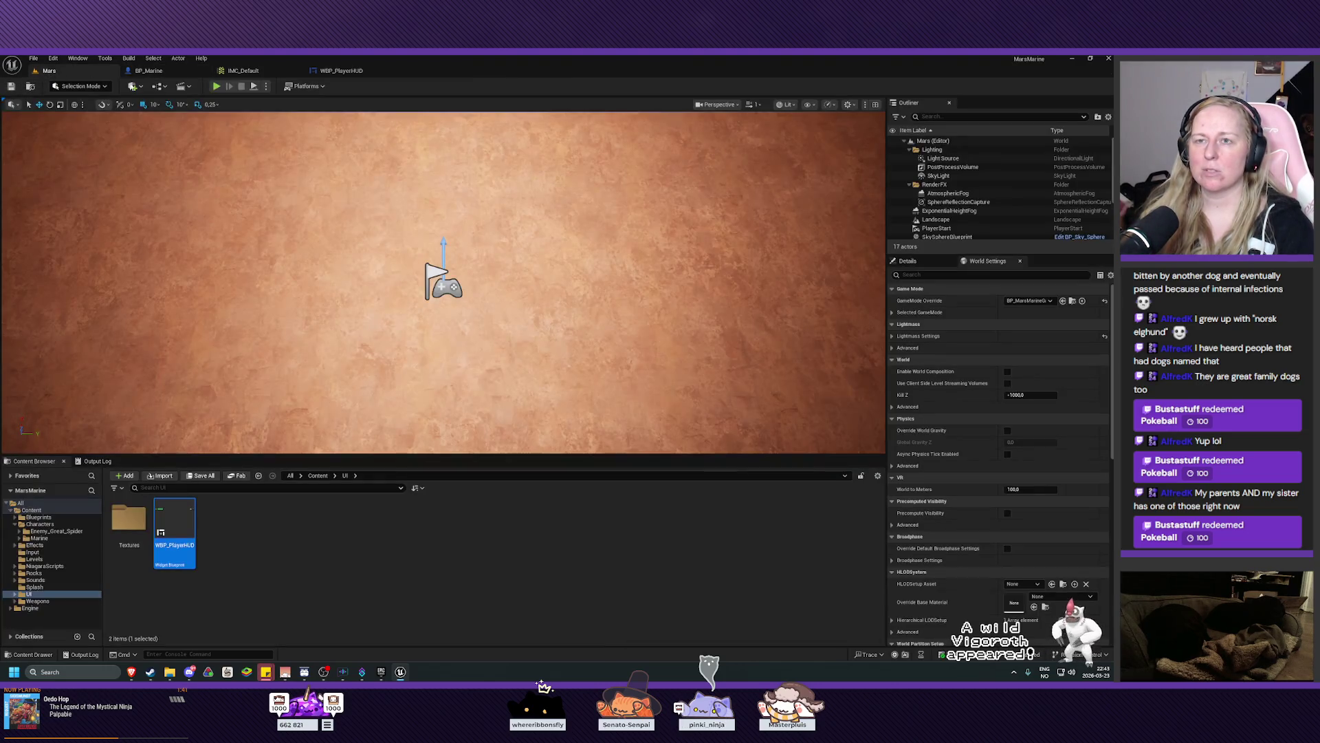
left_click(216, 86)
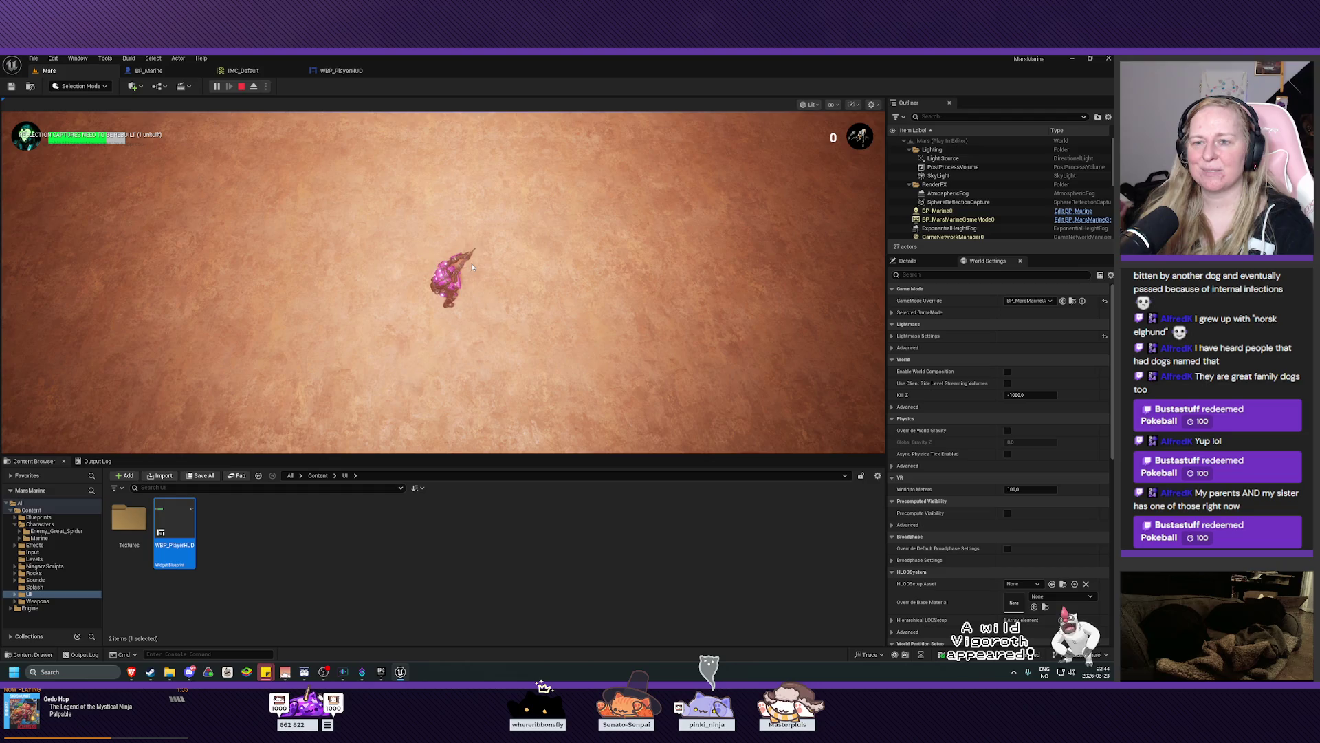
key("Escape")
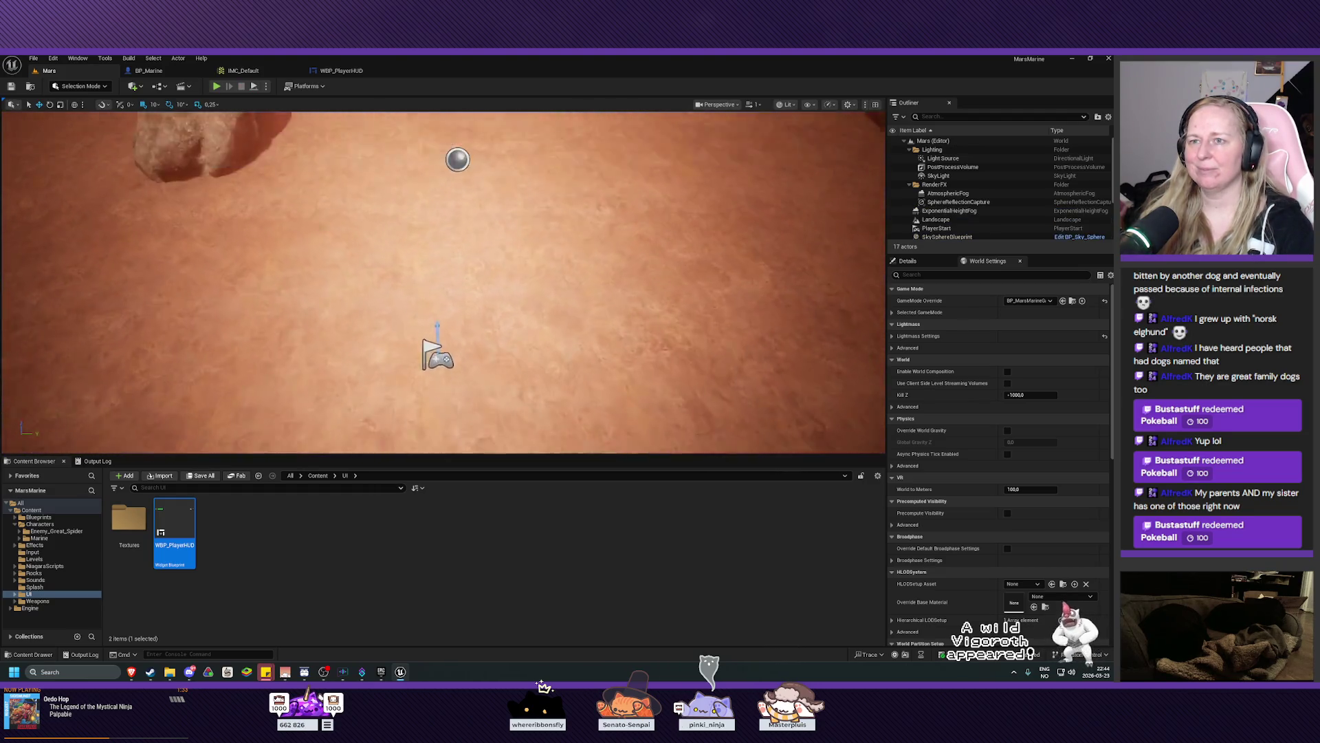
Pan the Mars level viewport back to bring the rocks into view.
left_click_drag(440, 282, 440, 265)
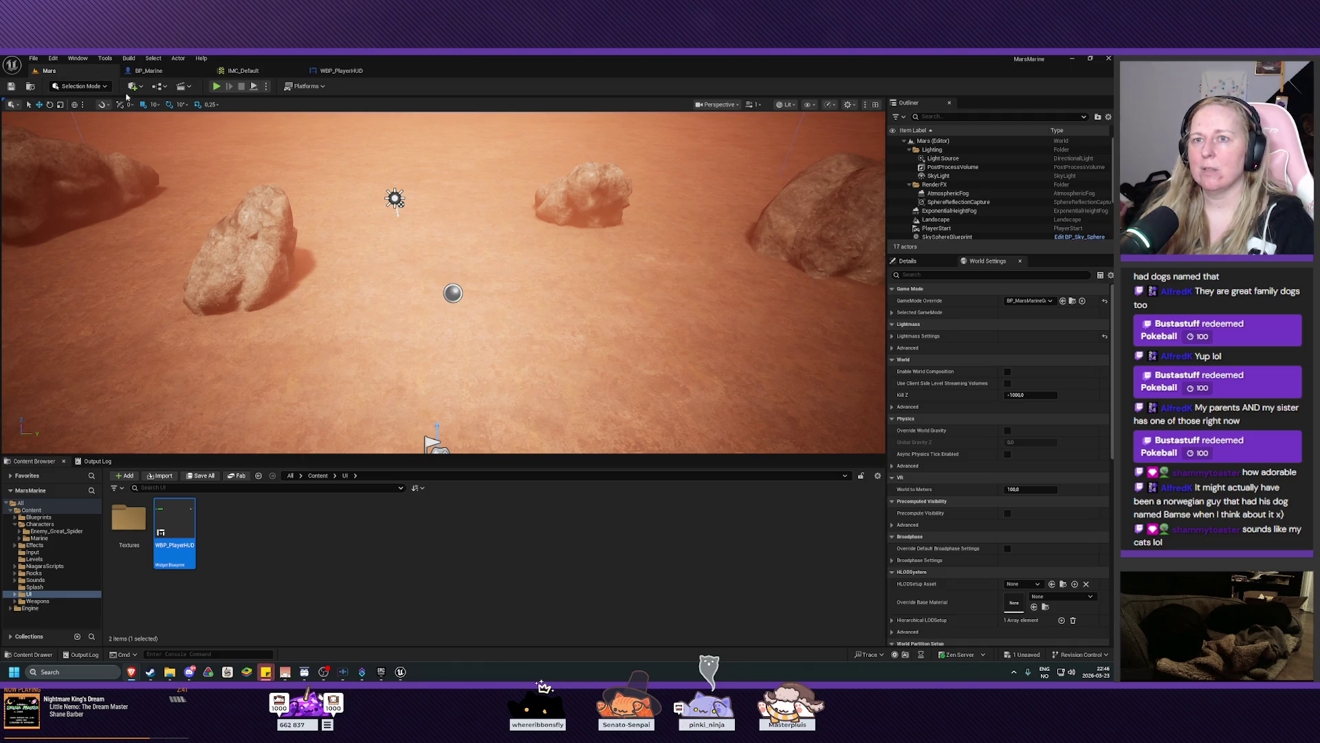
Start a Mars play-test and walk the Marine around the top-left rock with WASD.
left_click(215, 86)
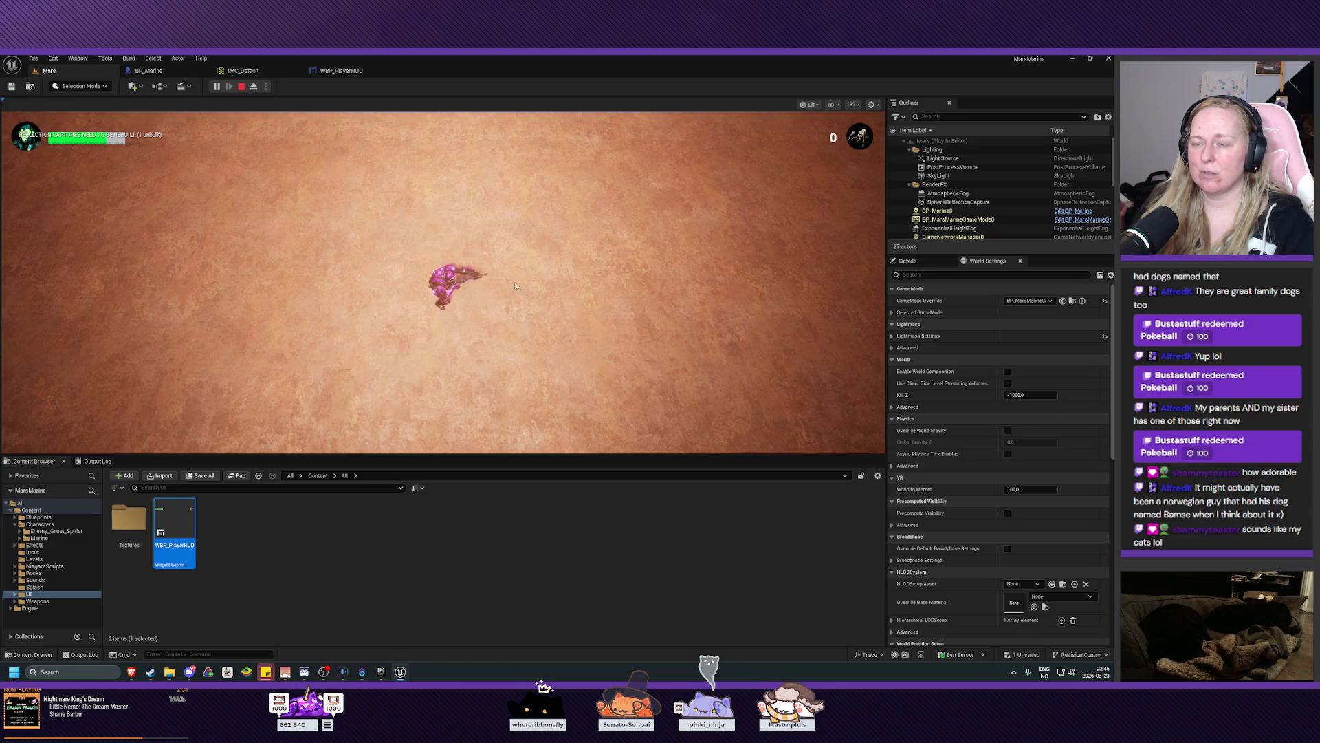
key("w")
key("s")
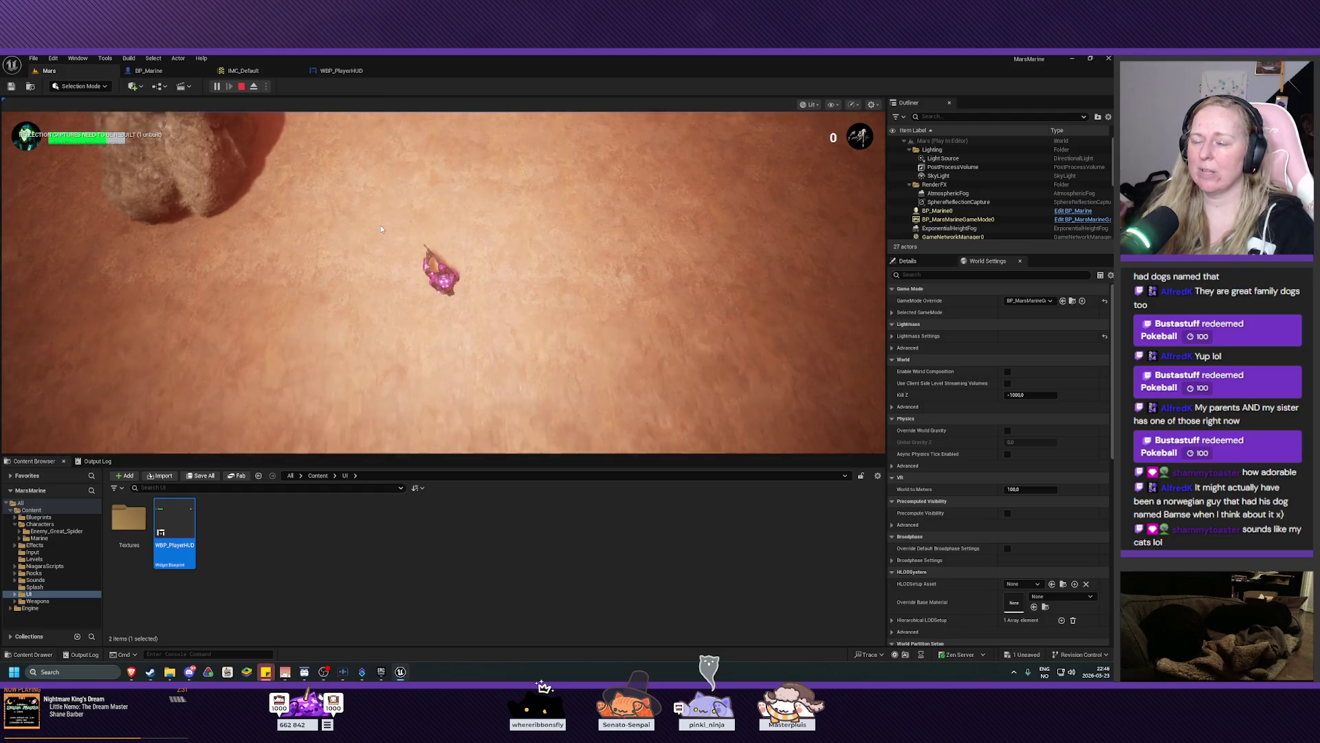
key("s")
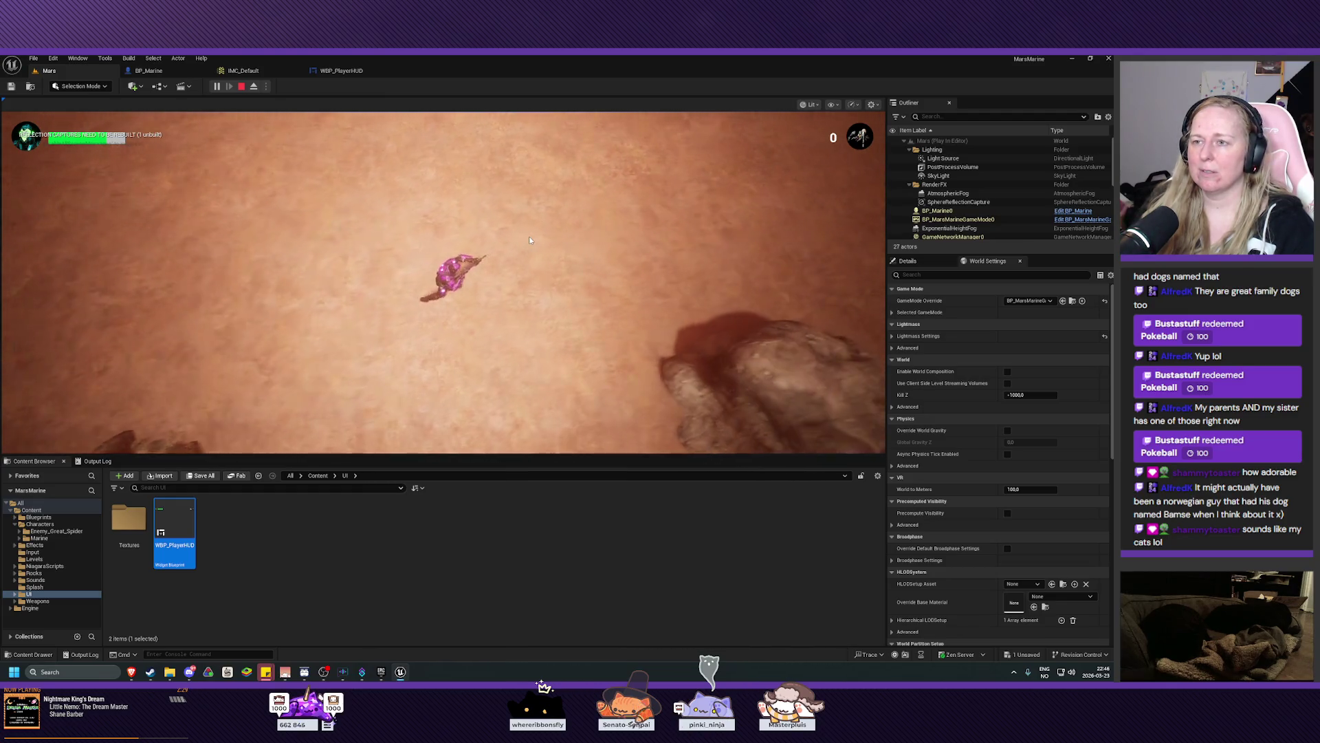
key("w")
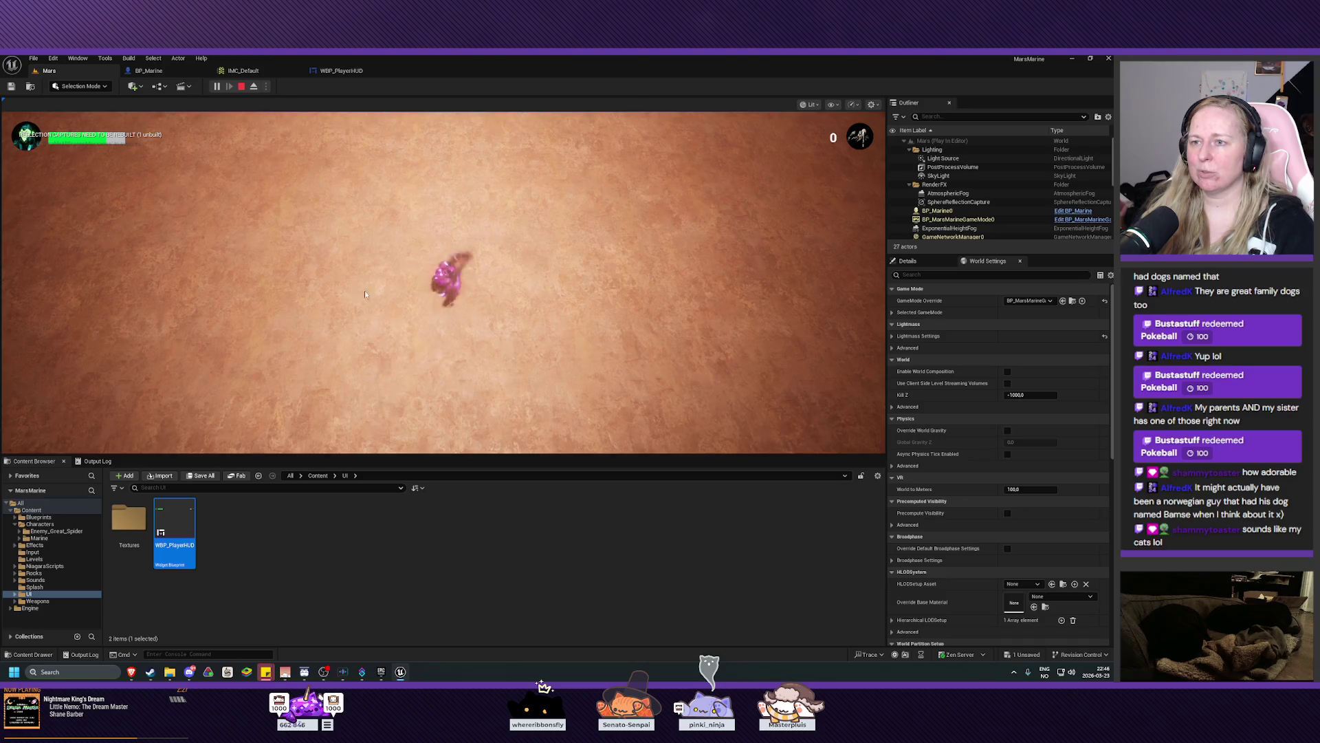
key("w")
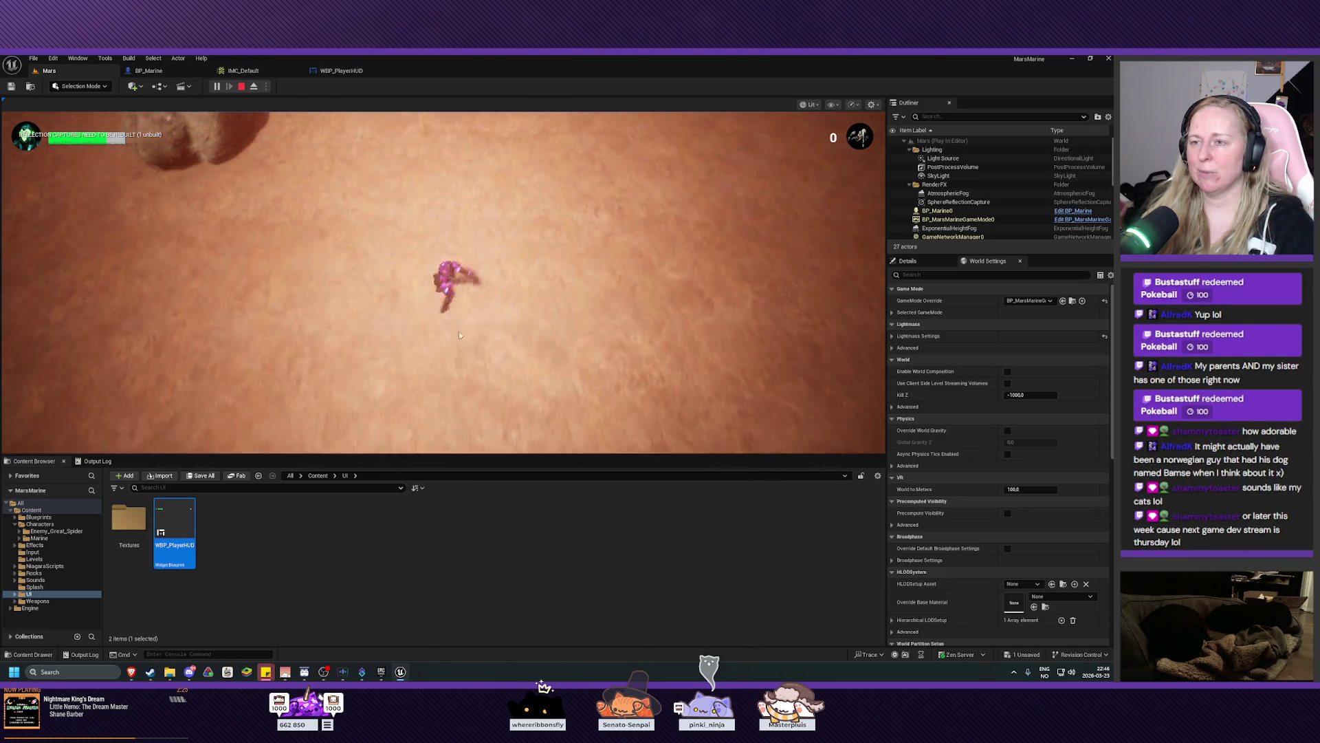
key("s")
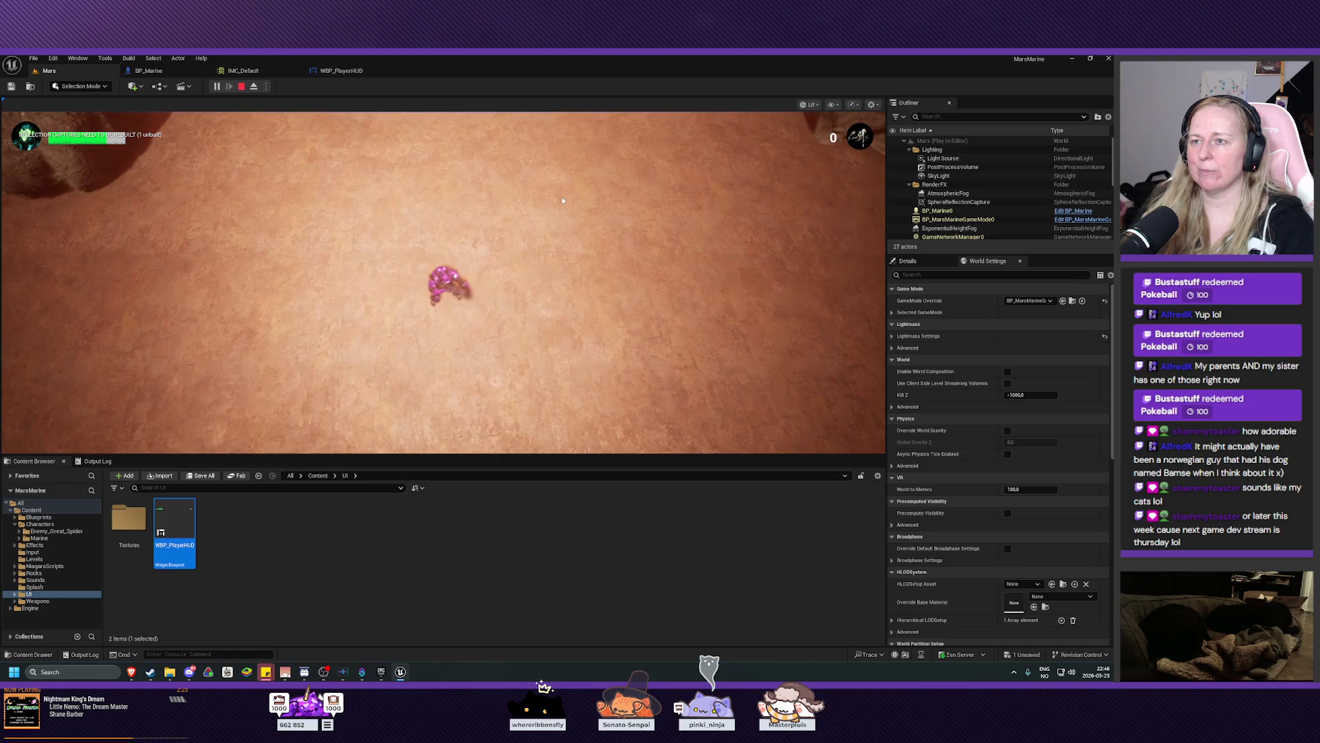
key("s")
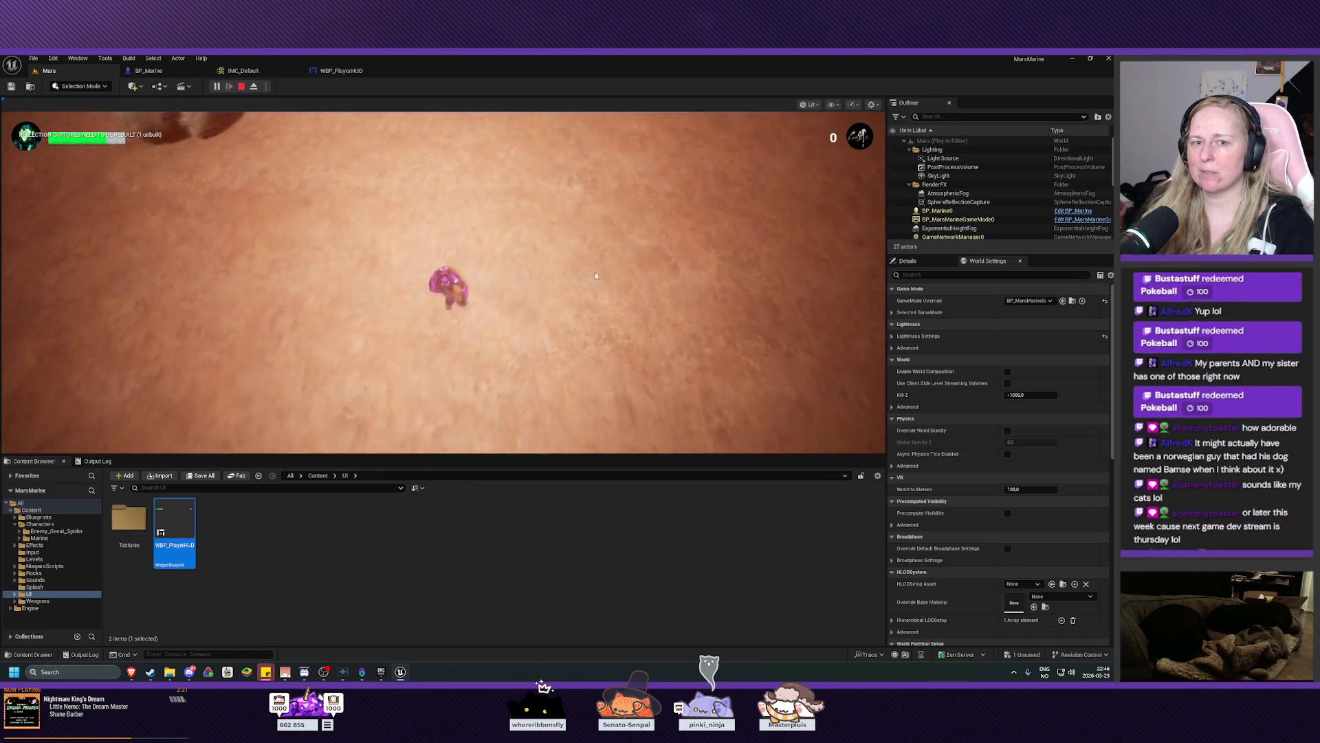
key("w")
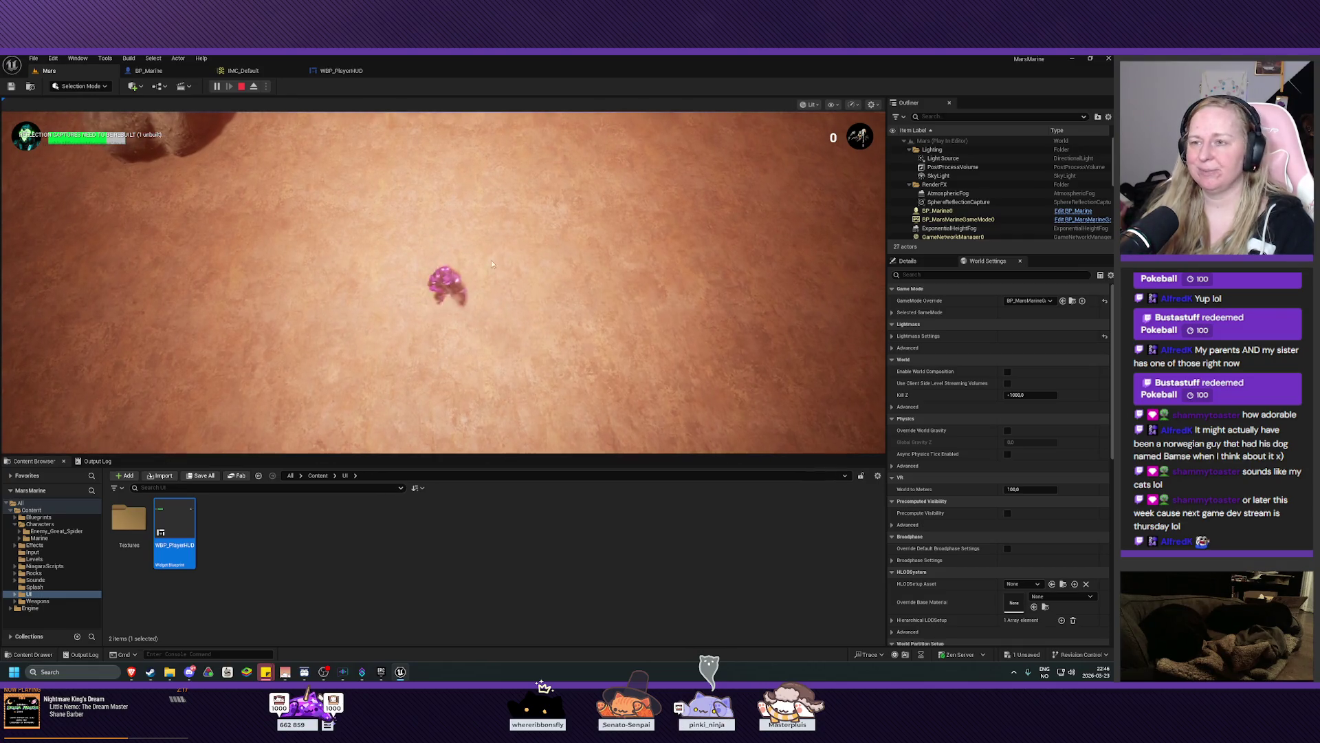
key("w")
key("d")
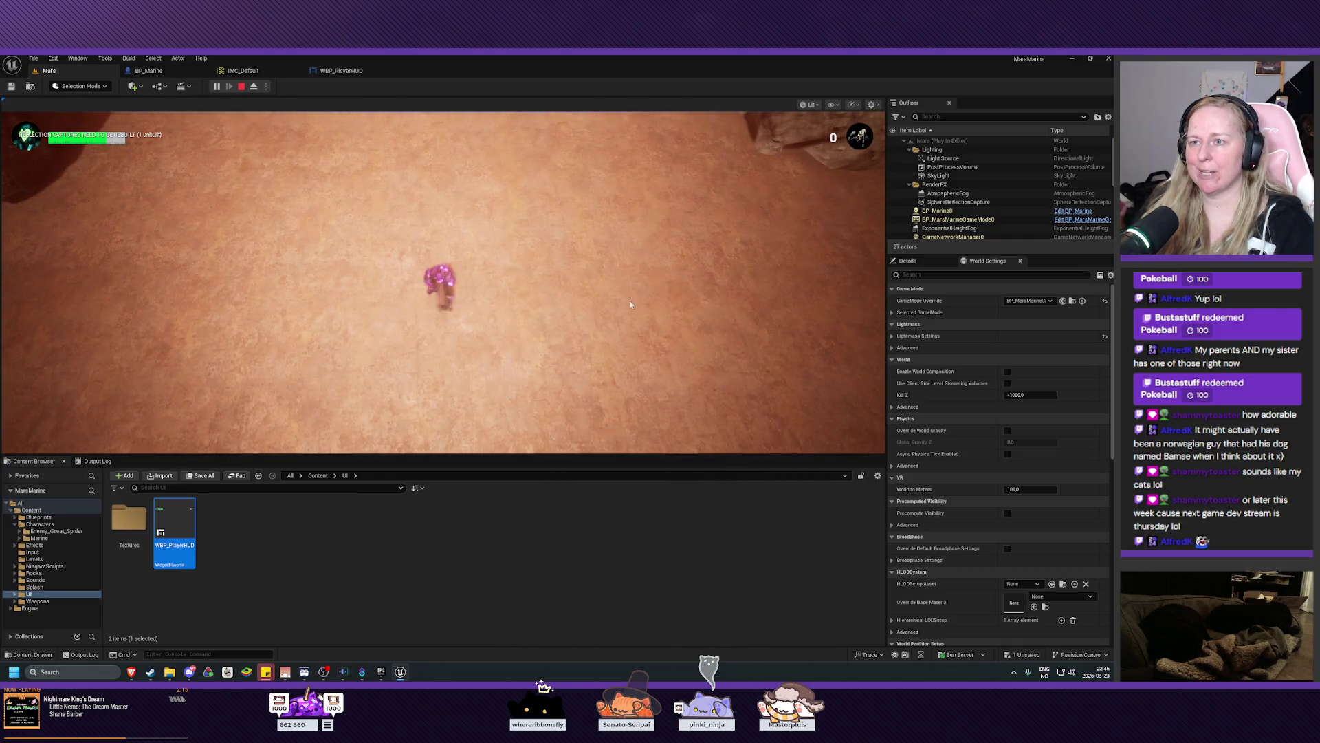
key("a")
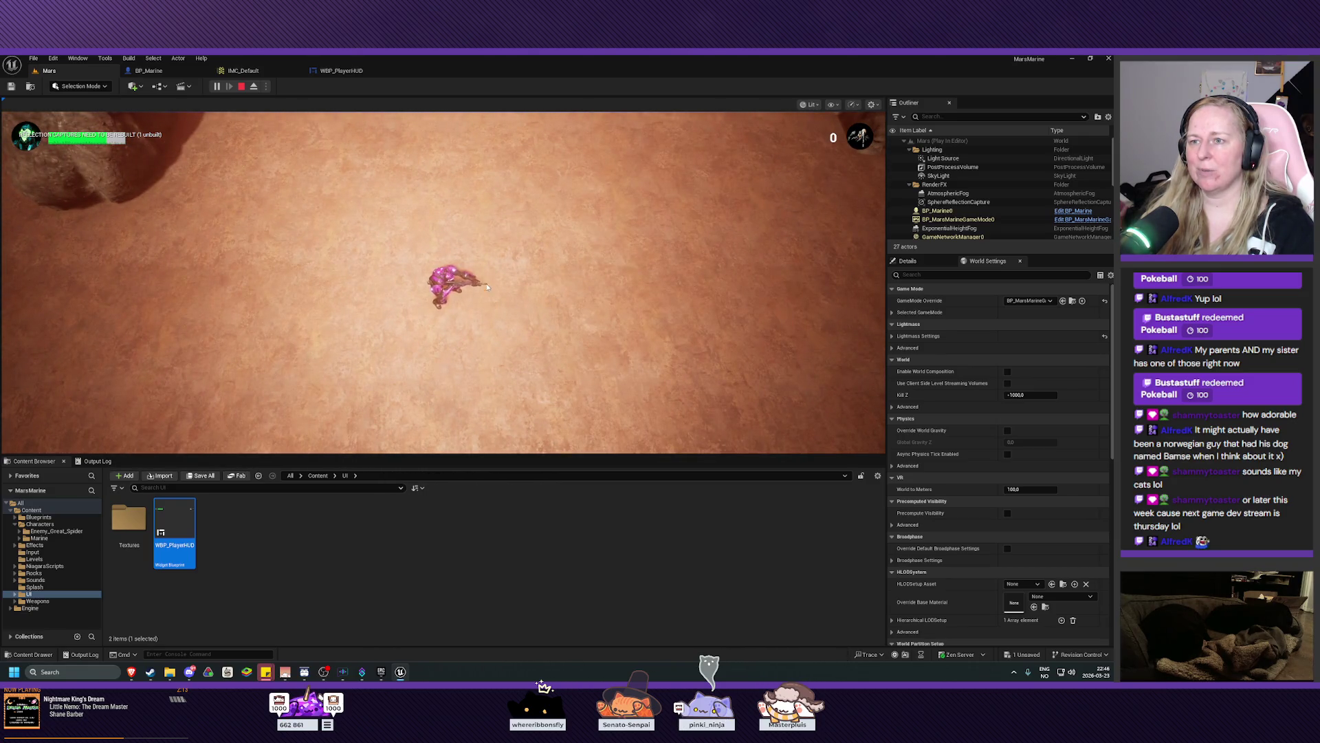
Fire the Marine's rifle five times while watching the HUD kill counter.
left_click(588, 281)
left_click(588, 281)
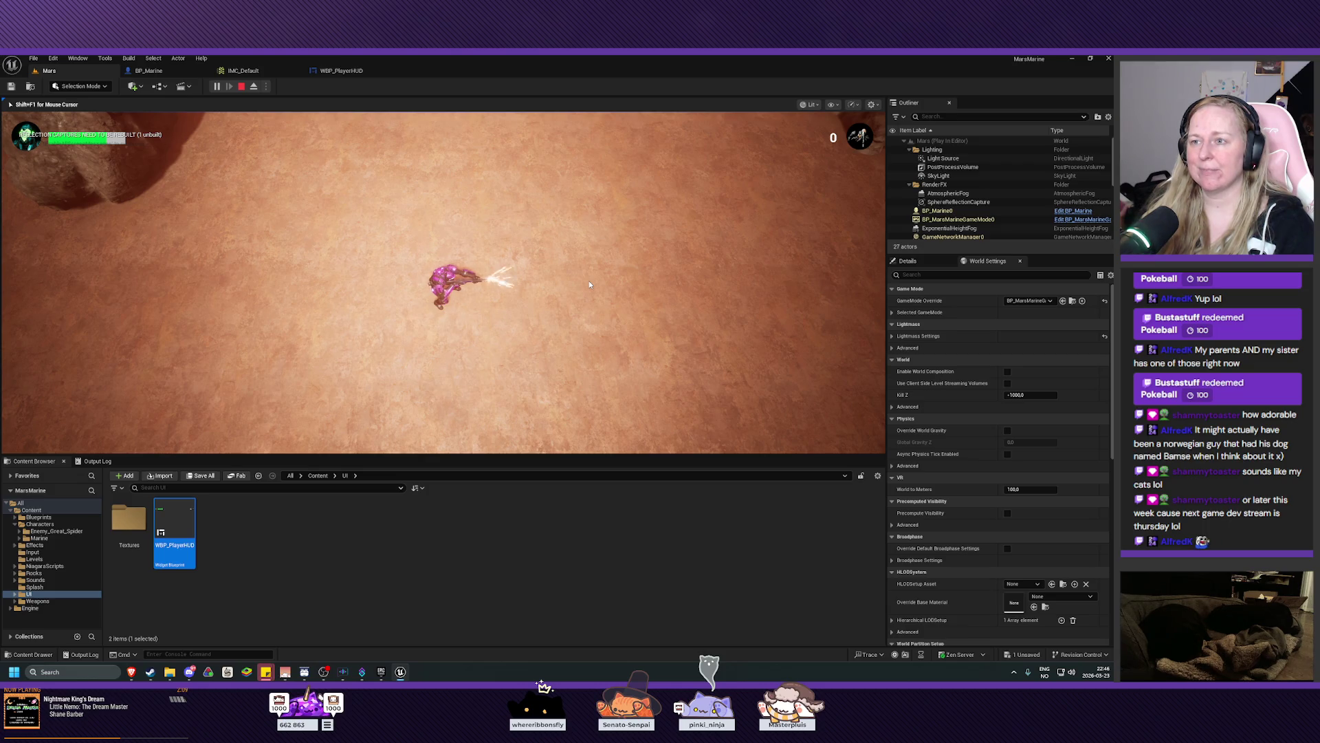
left_click(588, 281)
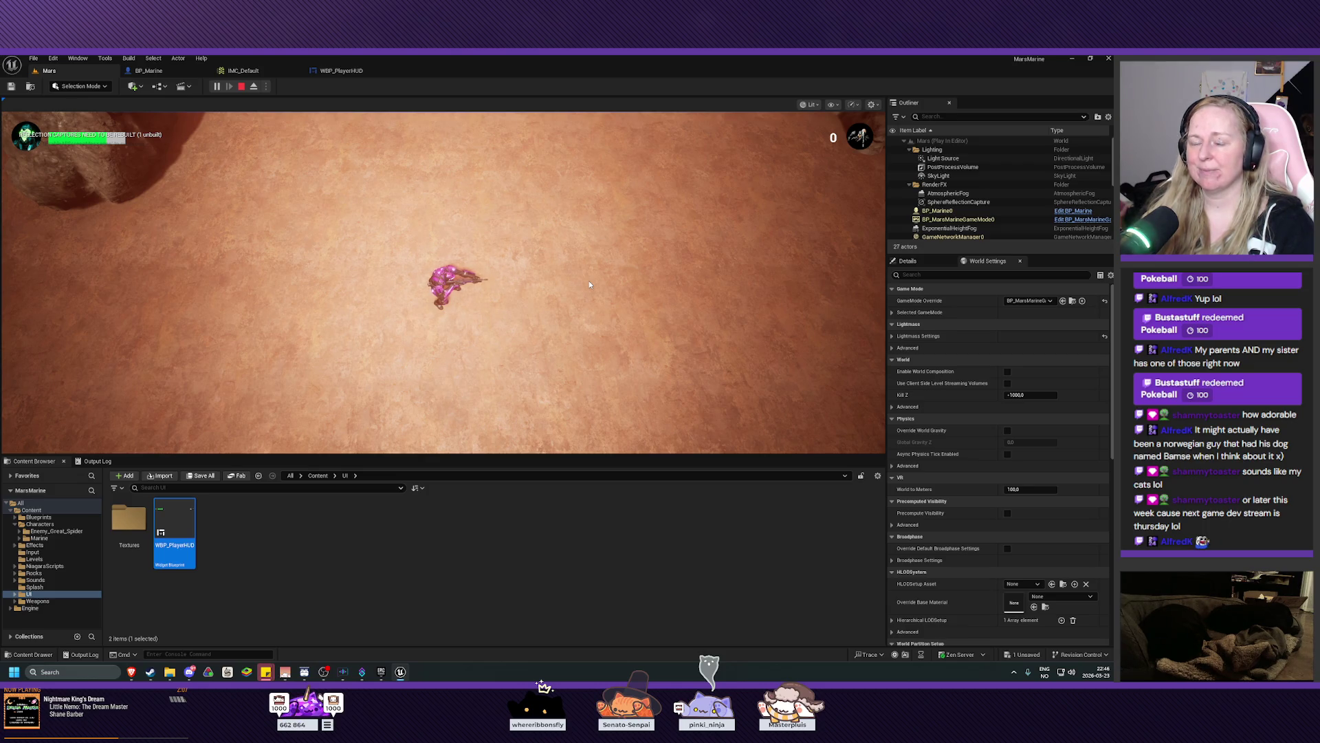
left_click(588, 281)
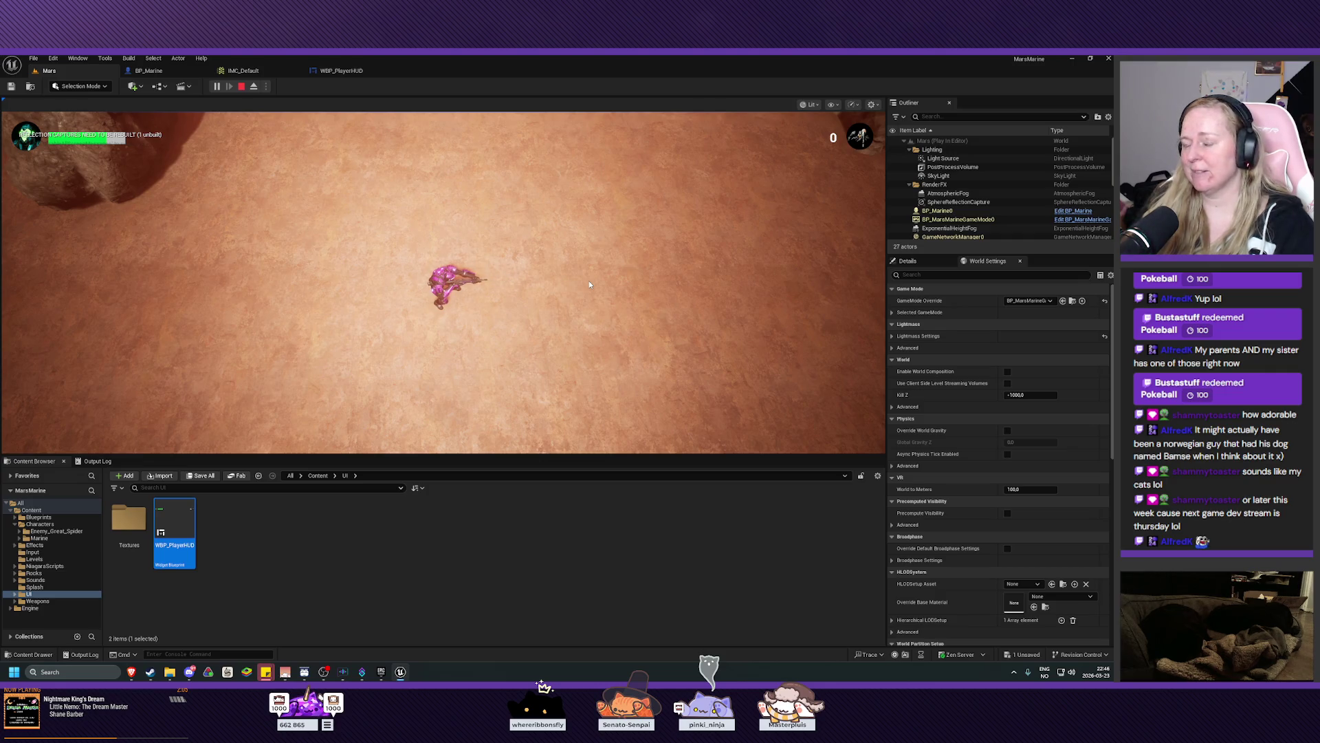
left_click(589, 281)
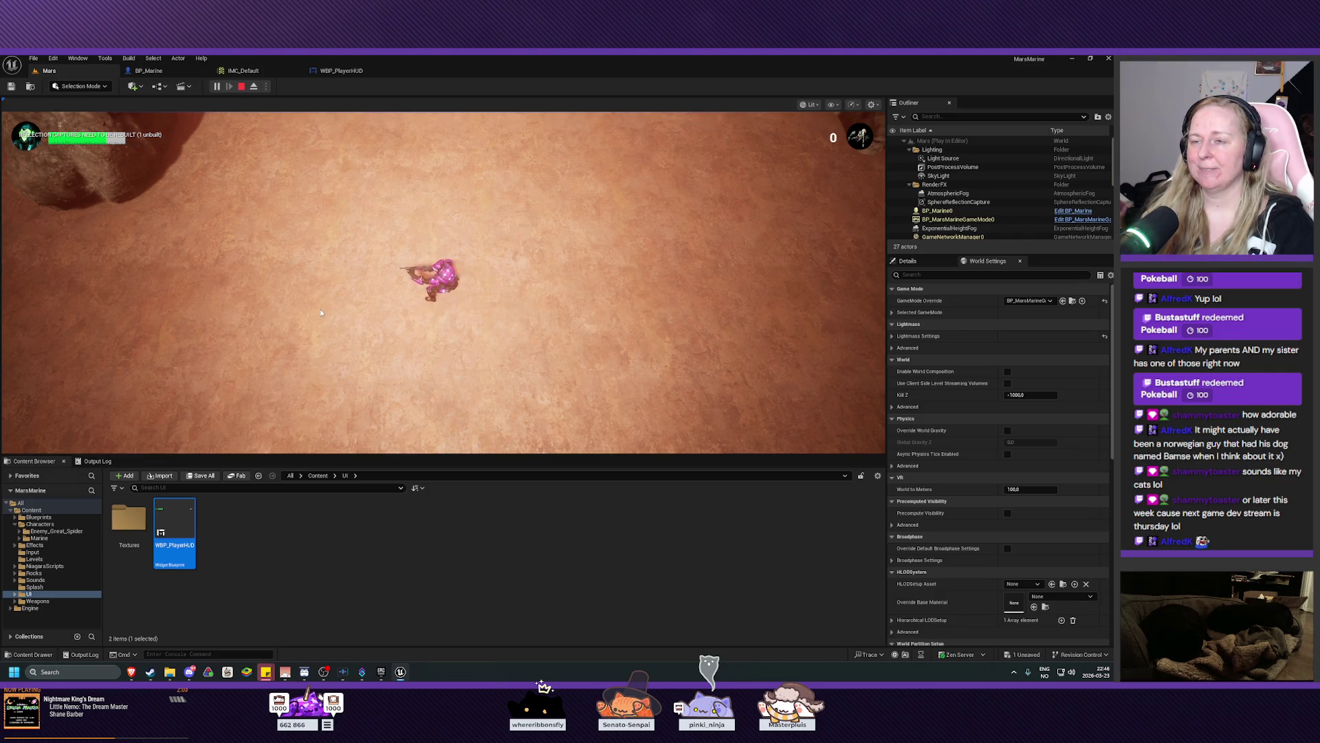
Walk the Marine up and down the terrain in several directions.
key("d")
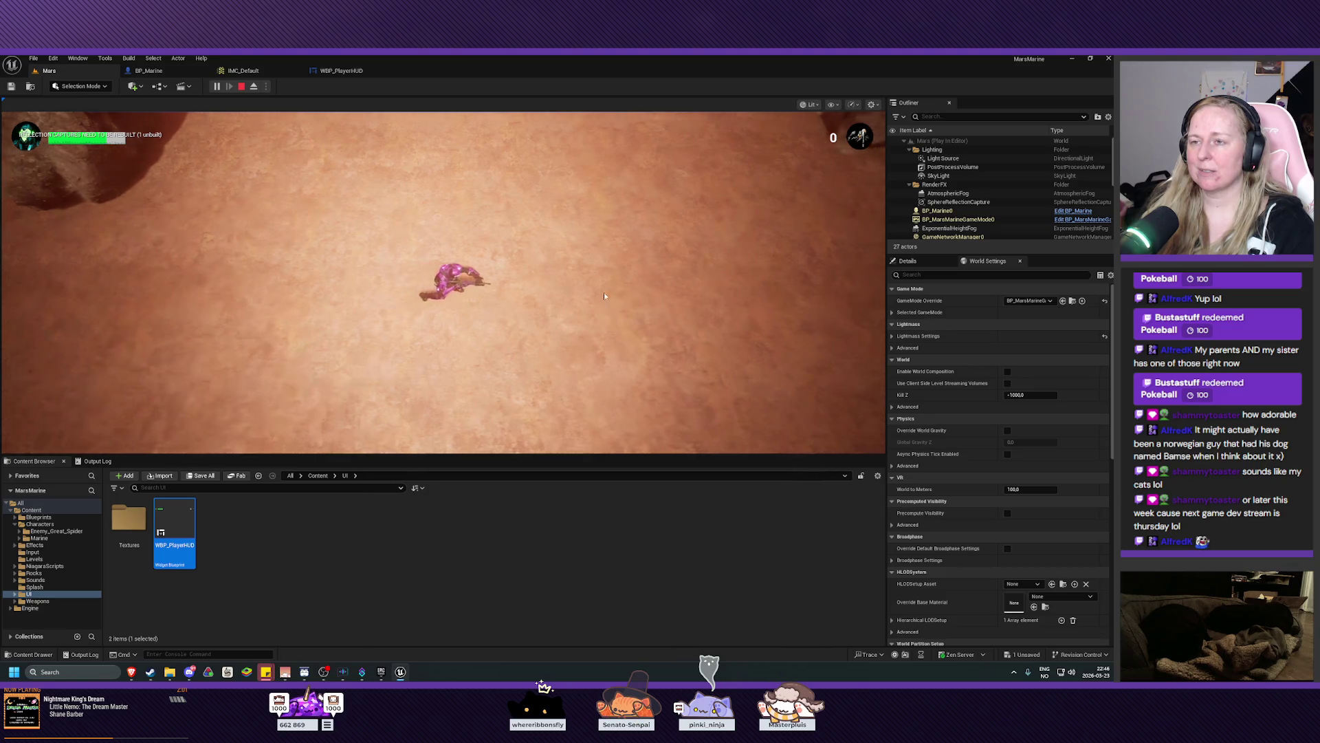
key("w")
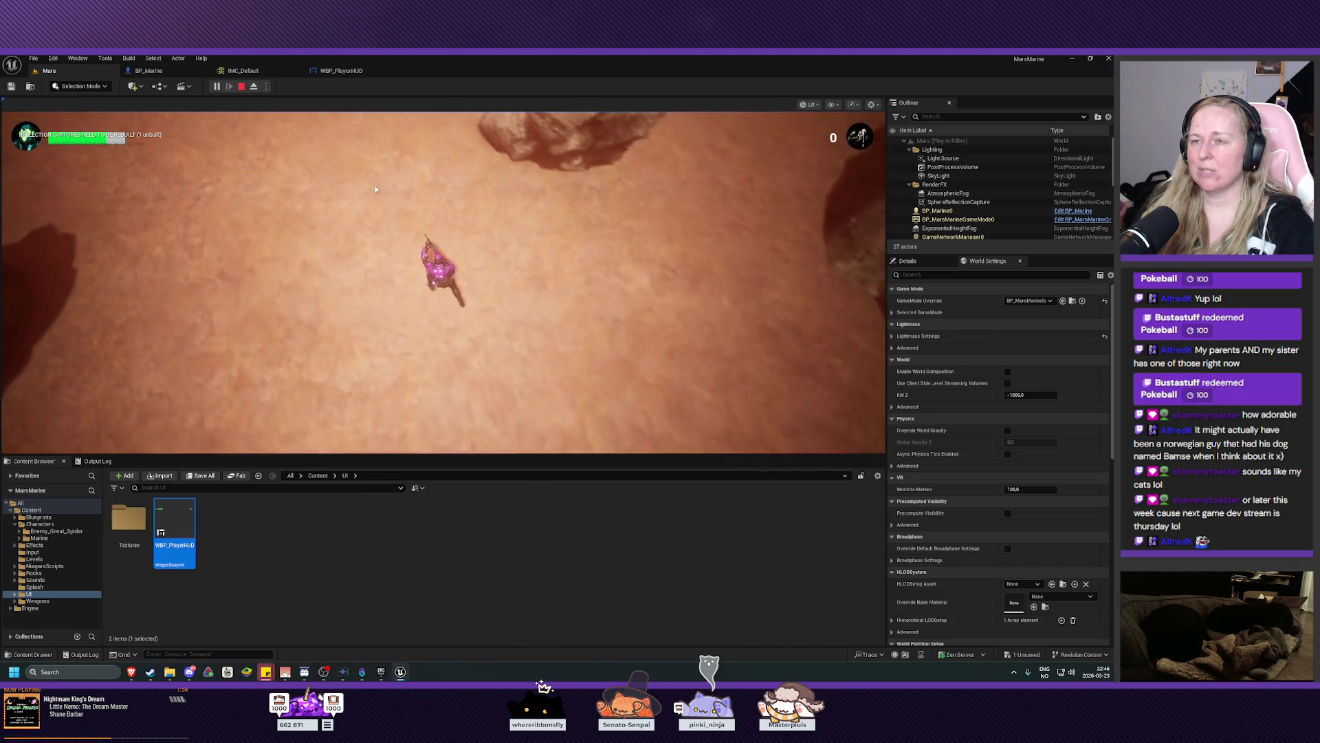
key("w")
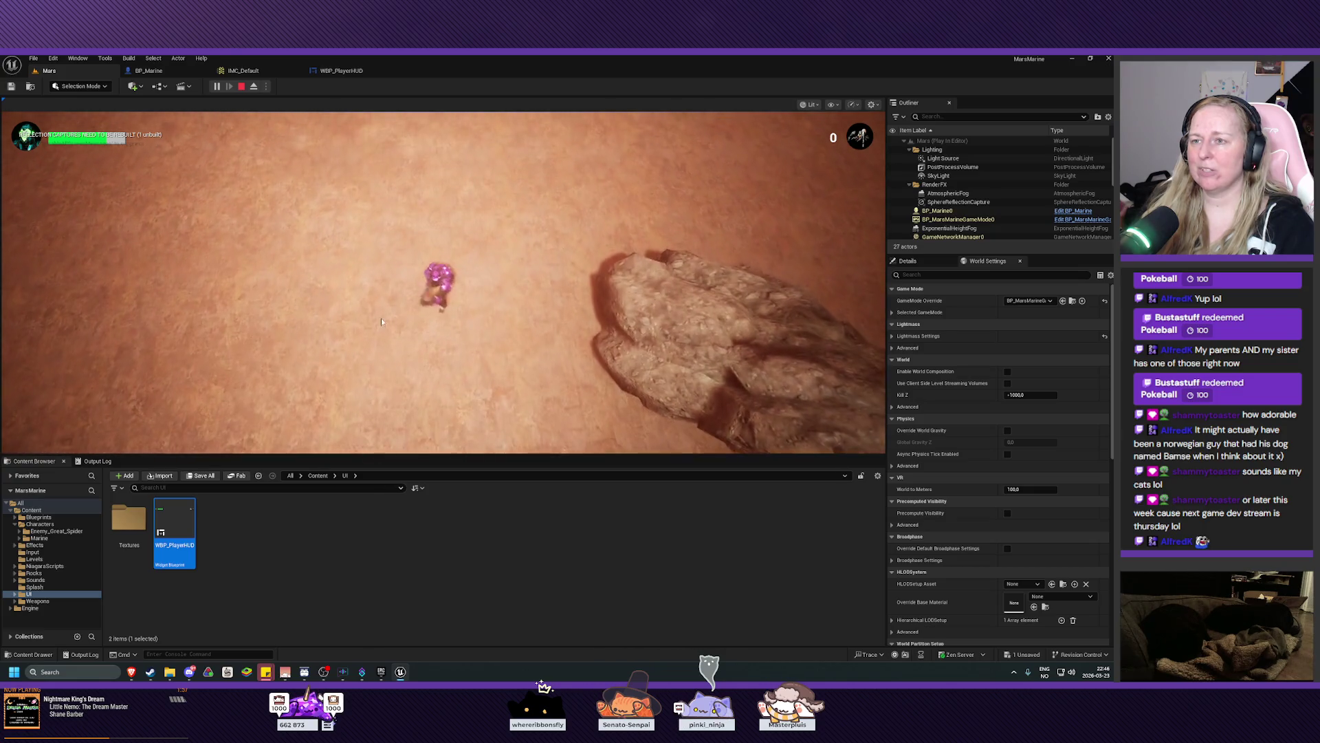
key("s")
key("d")
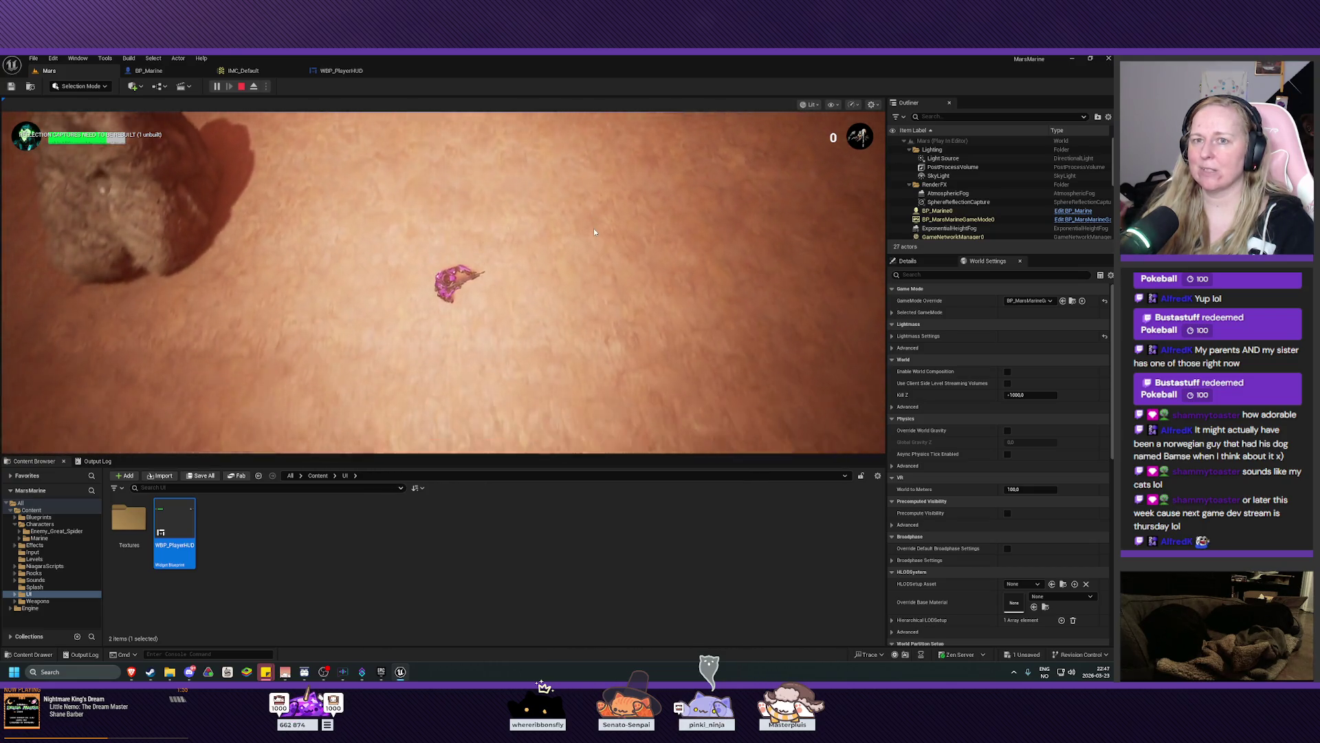
key("s")
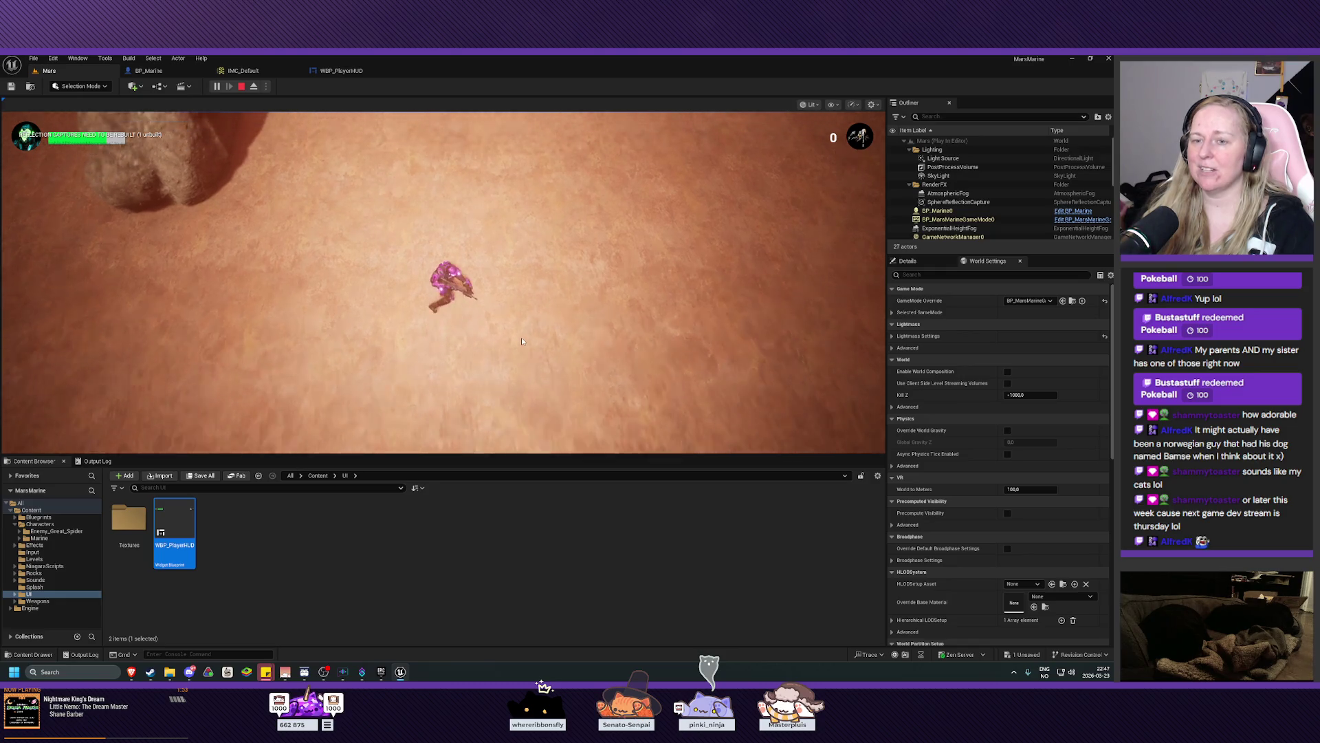
key("s")
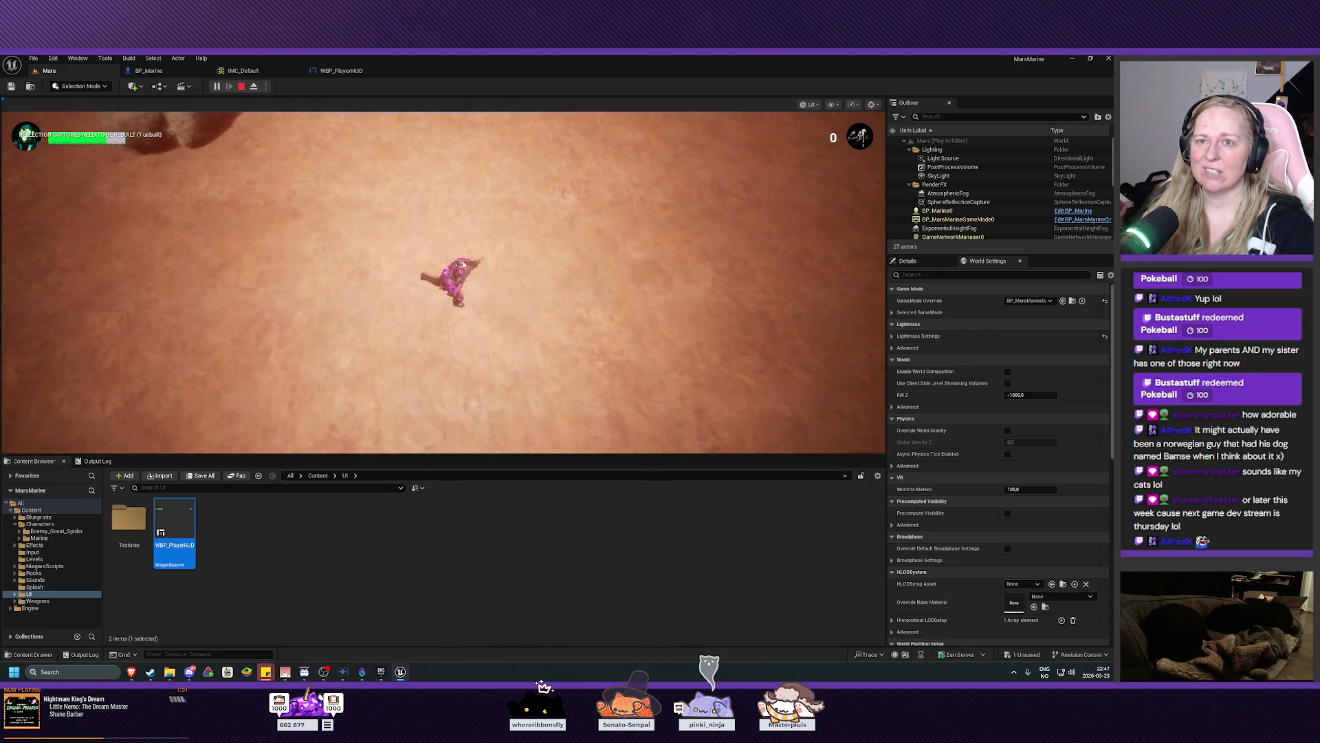
key("w")
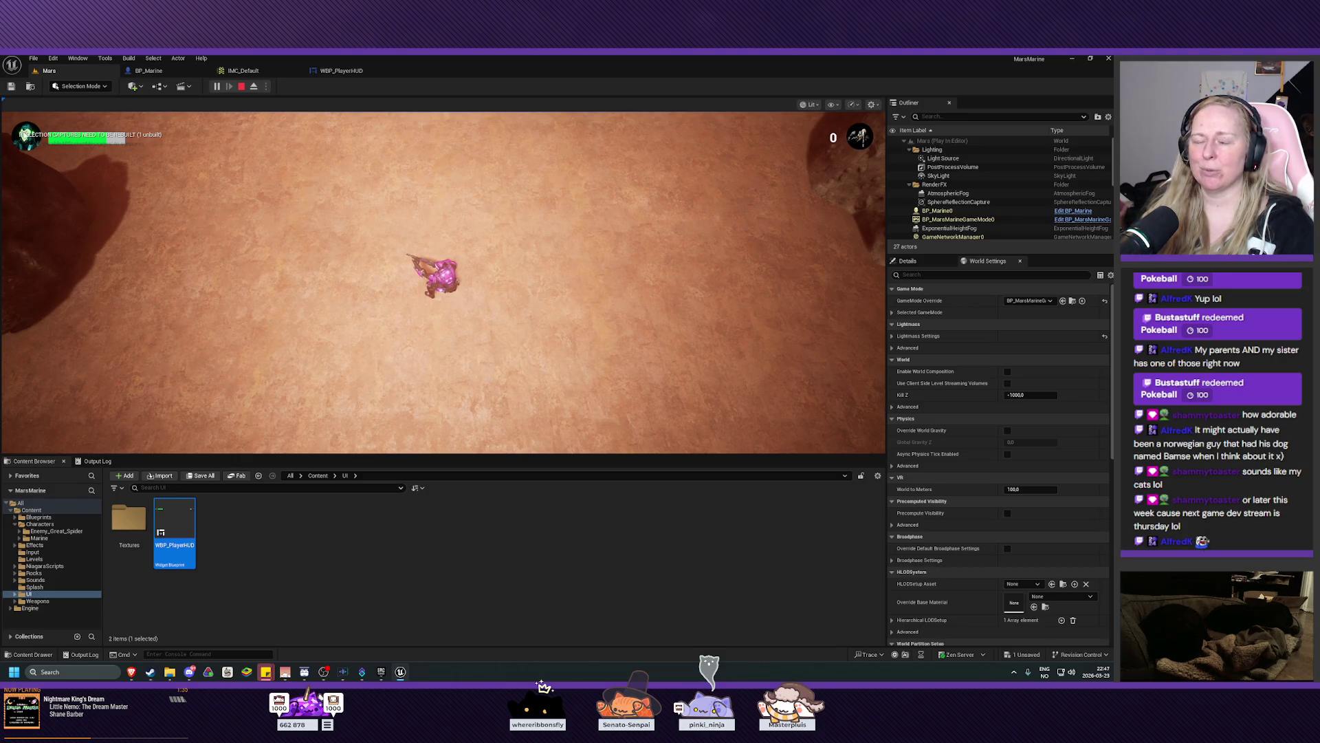
Stop the play-test and move through IMC_Default and WBP_PlayerHUD to BP_Marine's event graph.
key("Escape")
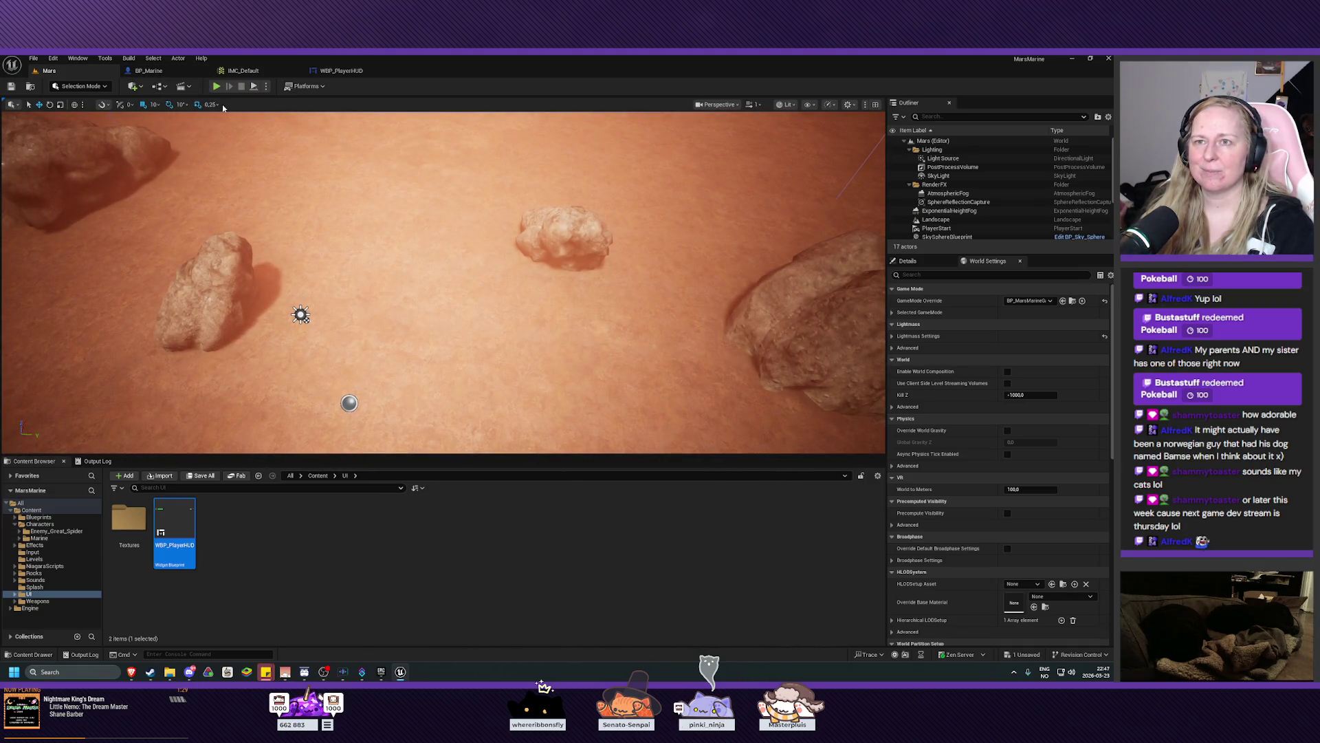
left_click(243, 70)
left_click(338, 71)
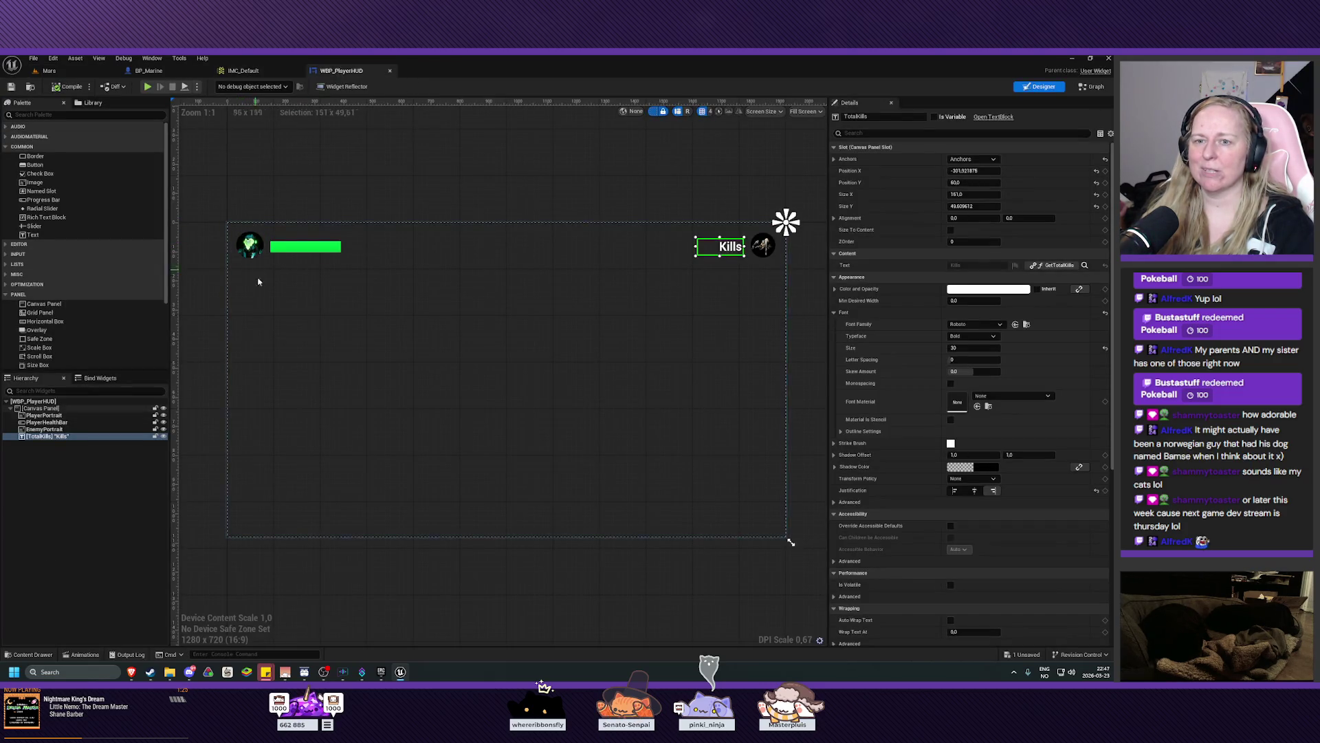
left_click(149, 71)
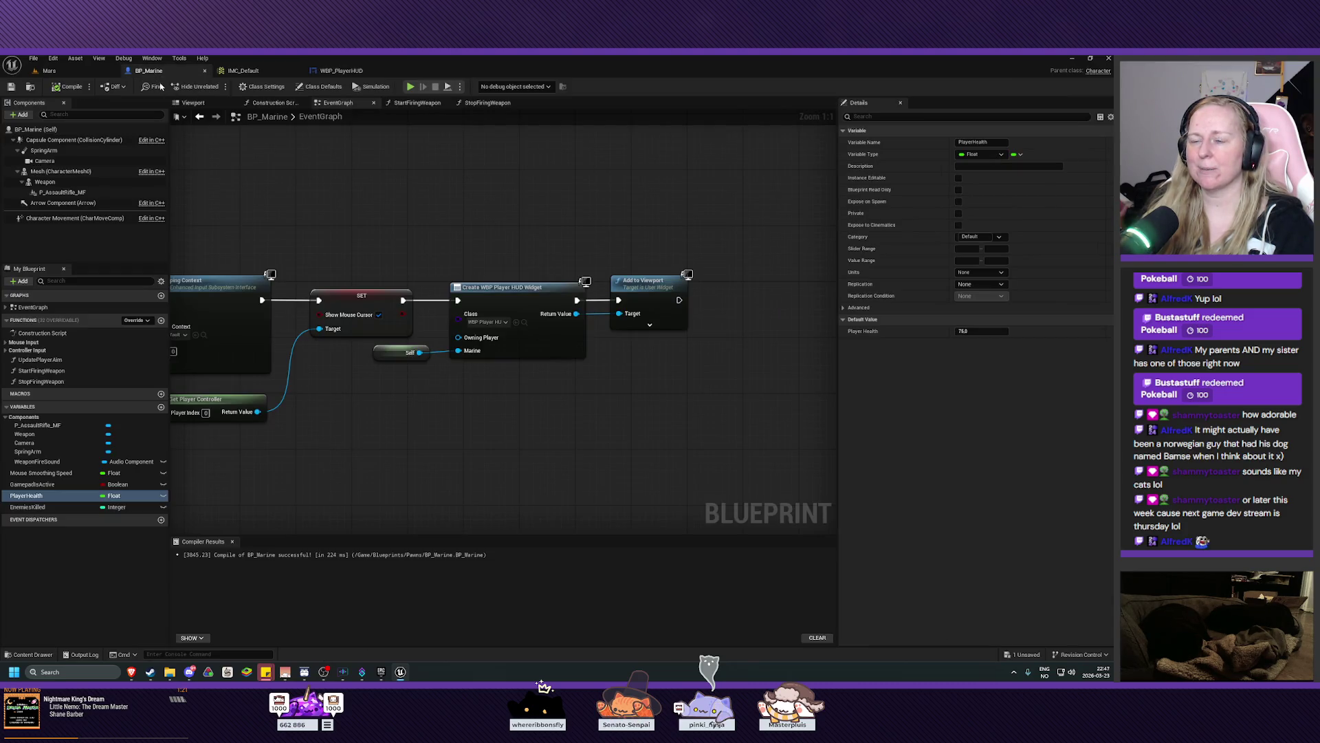
mouse_move(300, 188)
left_mouse_down()
mouse_move(549, 144)
mouse_move(825, 140)
mouse_move(683, 112)
mouse_move(683, 333)
mouse_move(595, 215)
mouse_move(666, 407)
mouse_move(665, 177)
mouse_move(588, 523)
mouse_move(758, 466)
mouse_move(696, 359)
mouse_move(658, 338)
left_mouse_up()
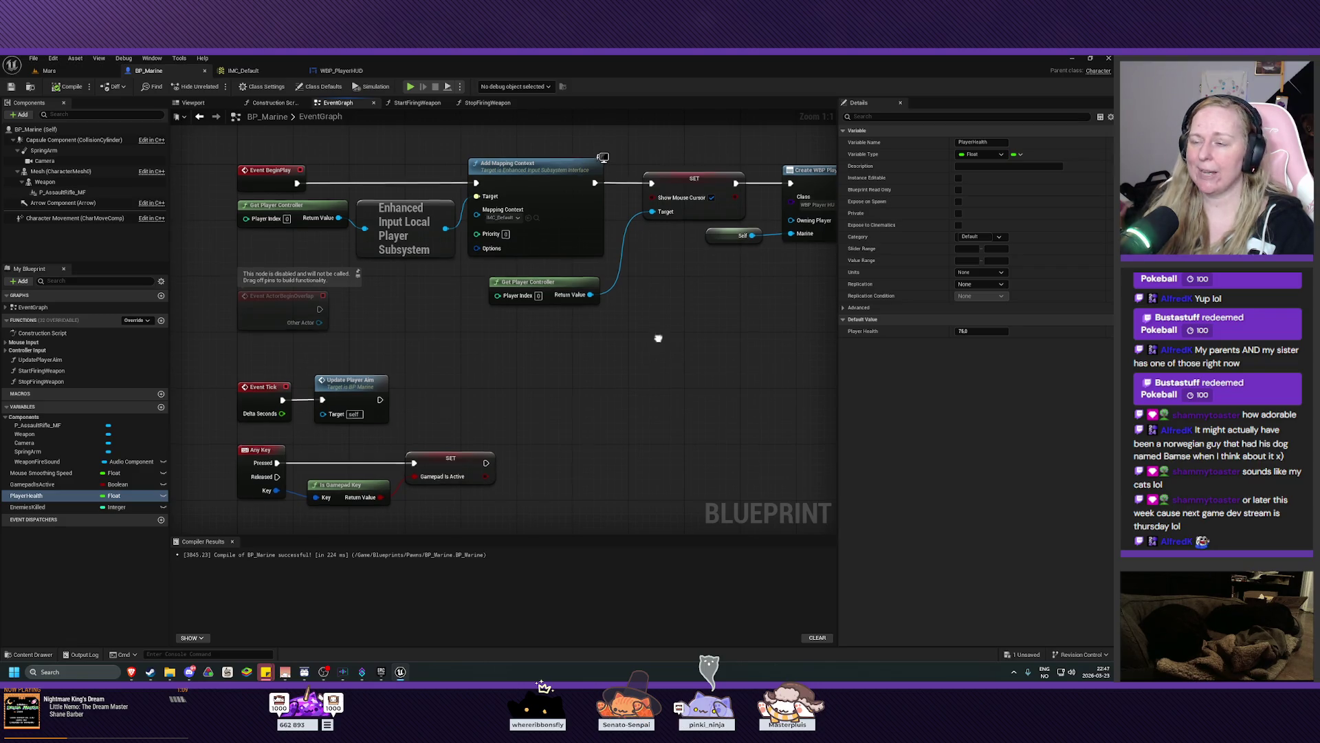
mouse_move(658, 340)
left_mouse_down()
mouse_move(654, 381)
mouse_move(642, 324)
left_mouse_up()
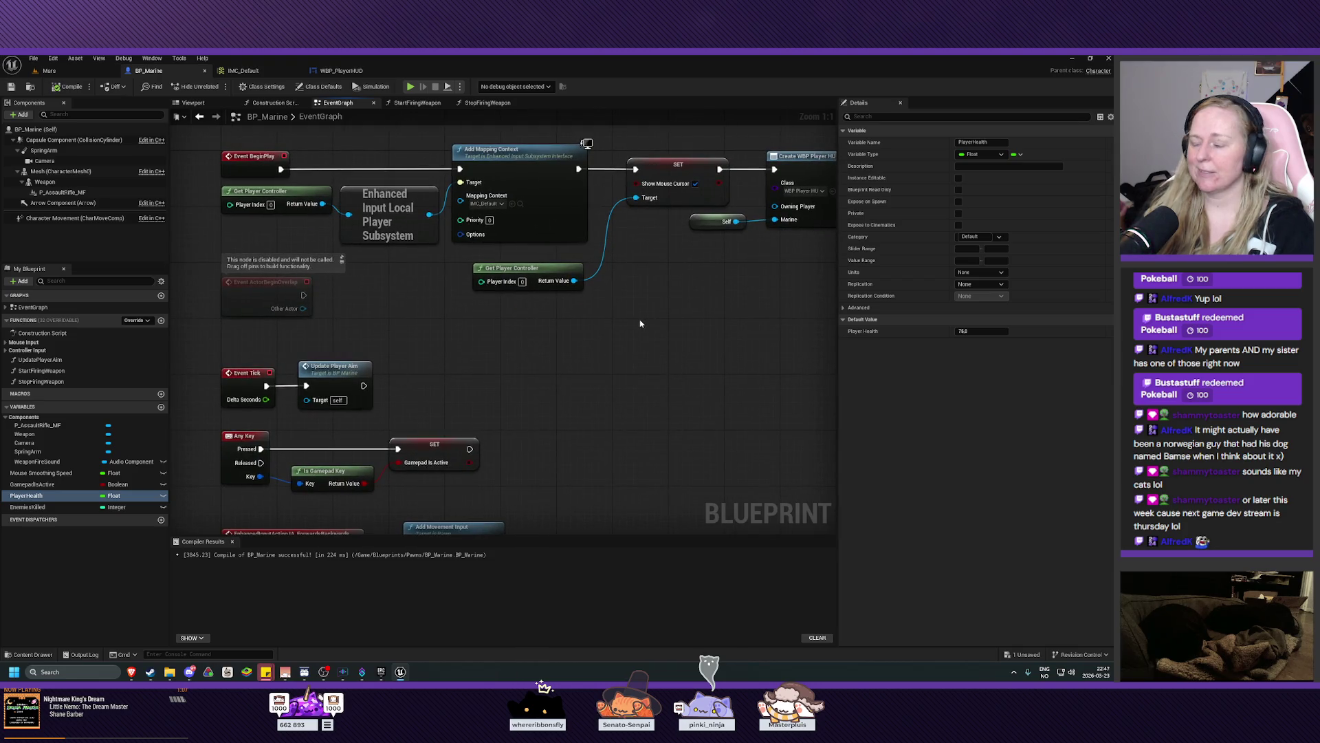